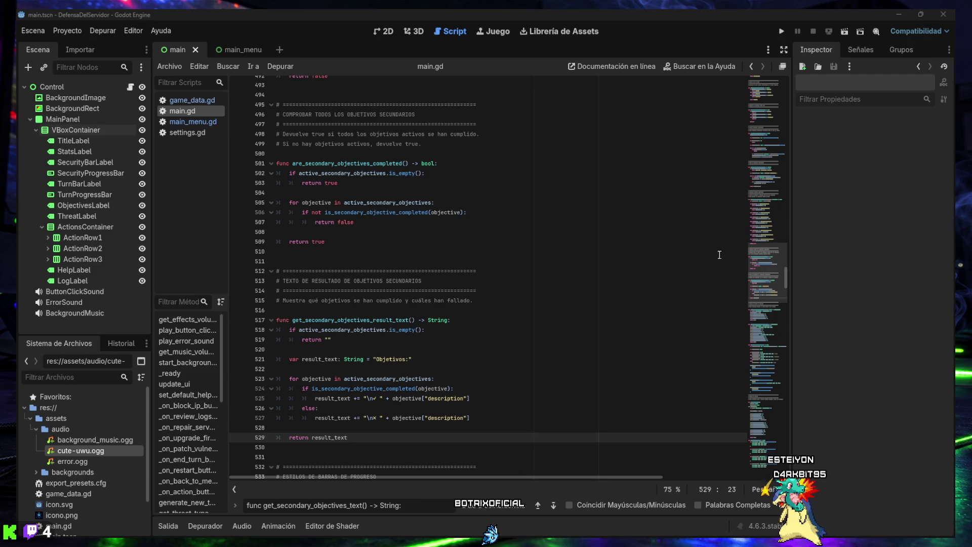
Paste the TEXTO DE RESULTADO DE OBJETIVOS SECUNDARIOS heading into the find bar to reach line 513
scroll(396, 304, "down", 2)
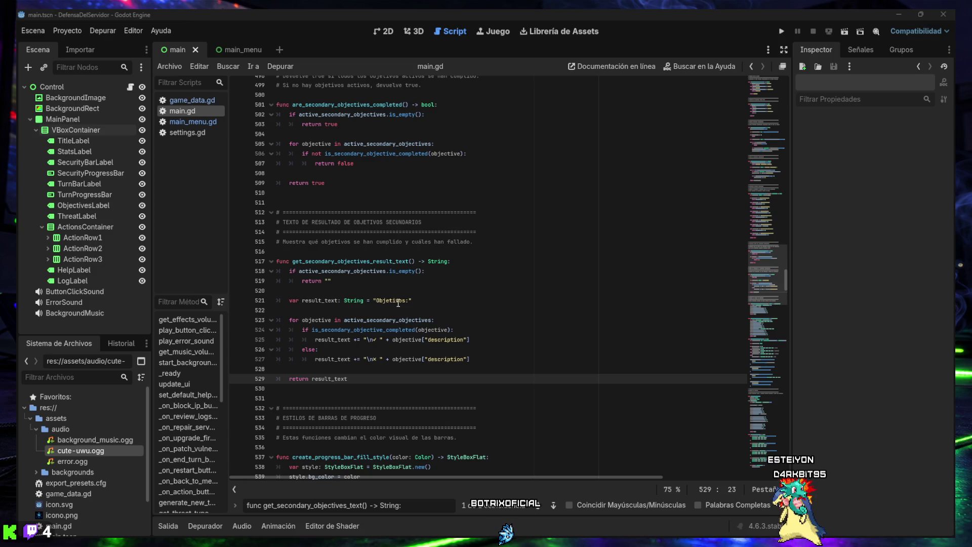
triple_click(320, 506)
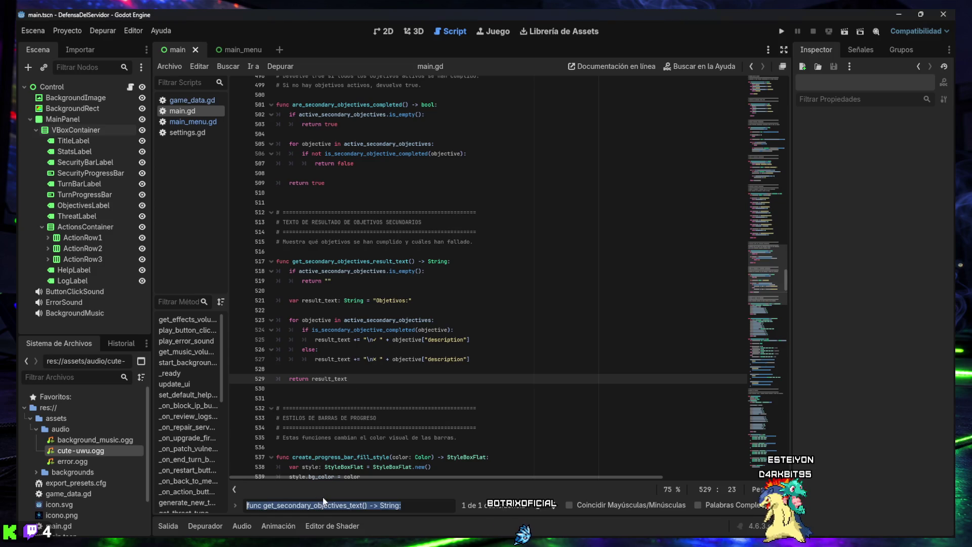
type("# TEXTO DE RESULTADO DE OBJETIVOS SECUNDARIOS")
scroll(365, 344, "down", 2)
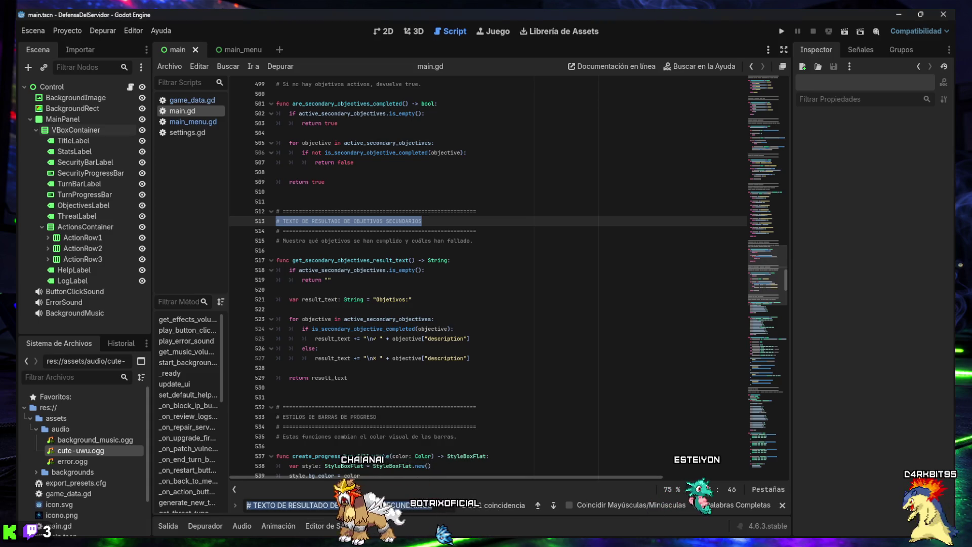
Jump to _on_end_turn_button_pressed at line 897 and scroll through the ACCIÓN: FINALIZAR TURNO section
type("func _on_end_turn_button_pressed() -> void:")
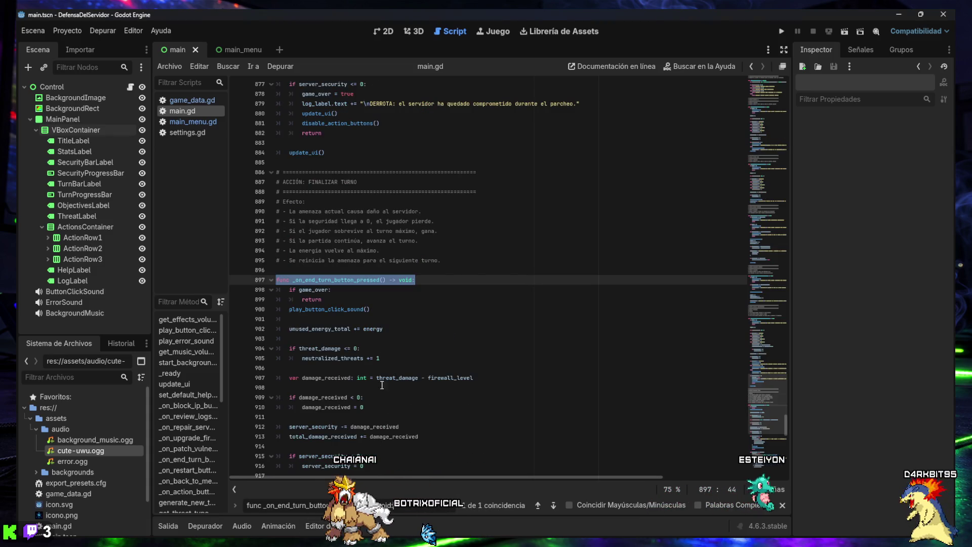
scroll(401, 340, "down", 1)
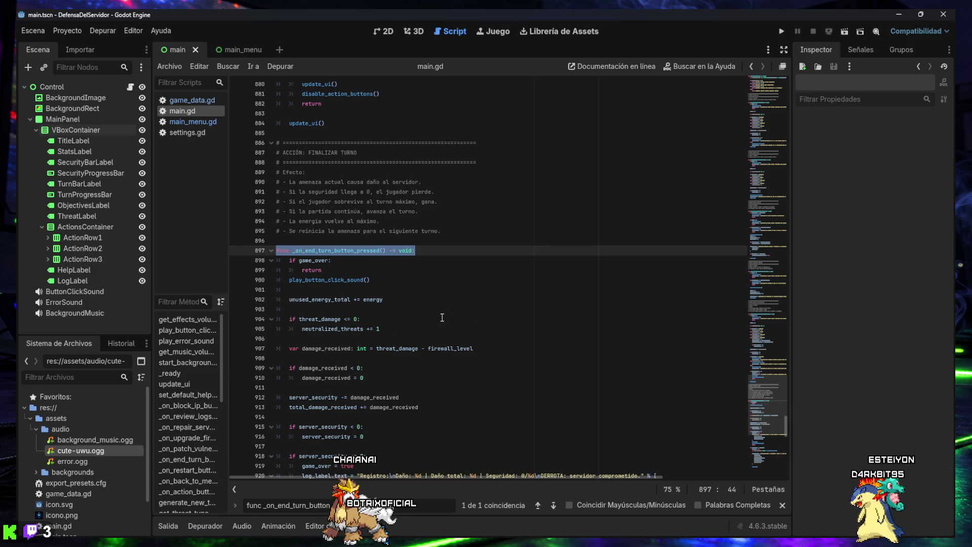
scroll(429, 308, "down", 1)
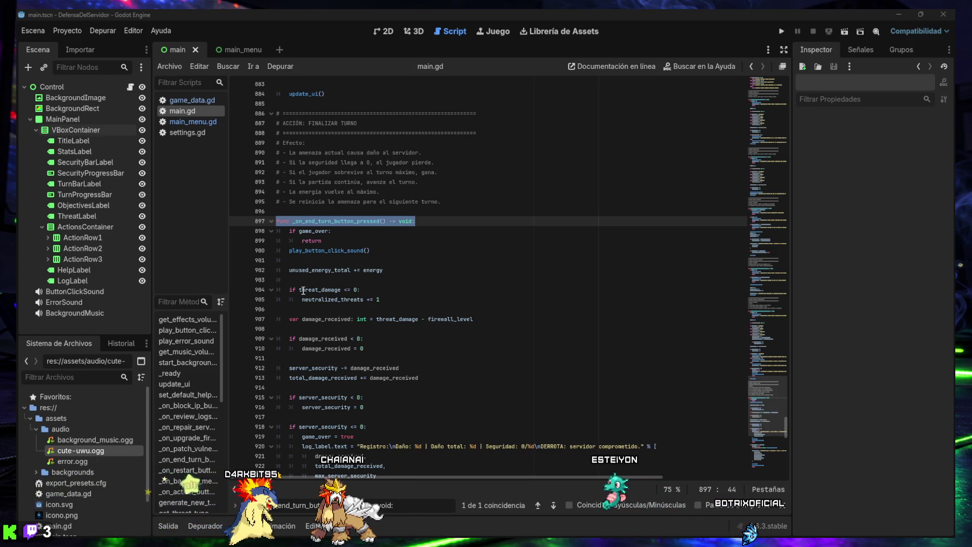
Select lines 929 to 944, the victory check at the end of the end-turn handler
scroll(303, 393, "down", 5)
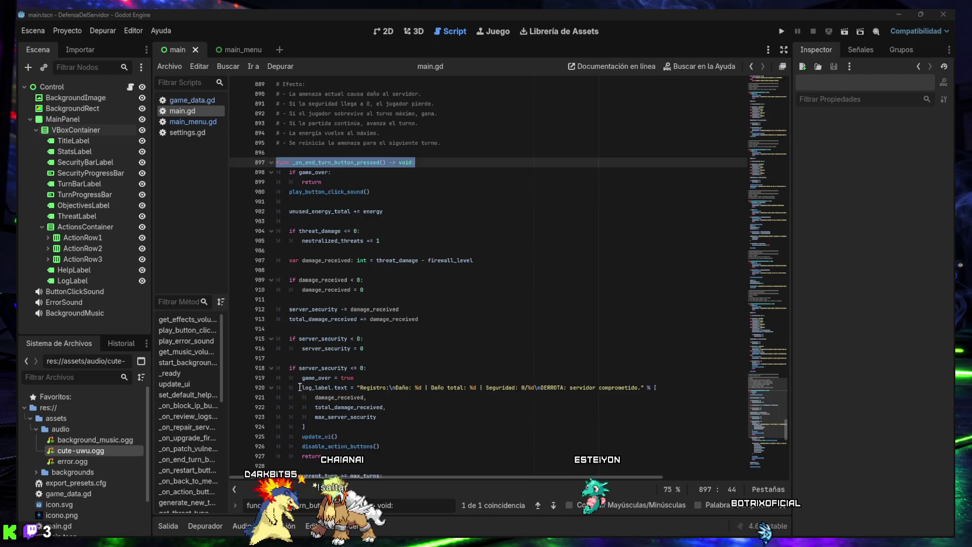
scroll(293, 375, "down", 2)
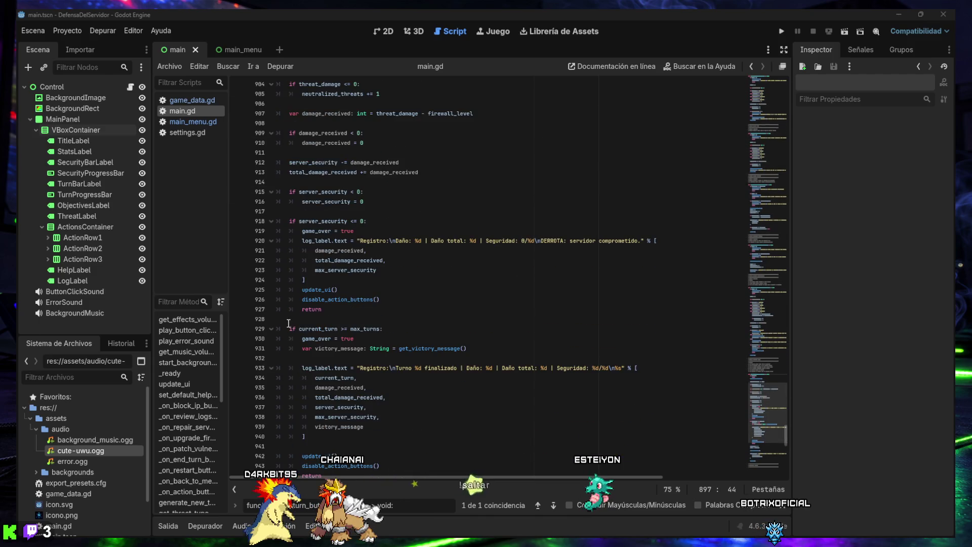
left_click_drag(287, 329, 305, 328)
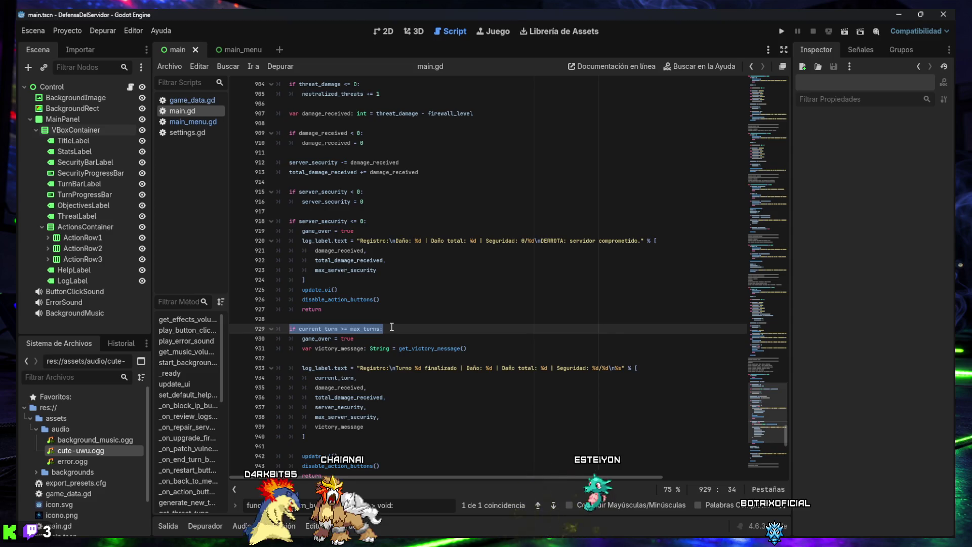
mouse_move(392, 327)
left_mouse_down()
mouse_move(385, 456)
mouse_move(381, 430)
left_mouse_up()
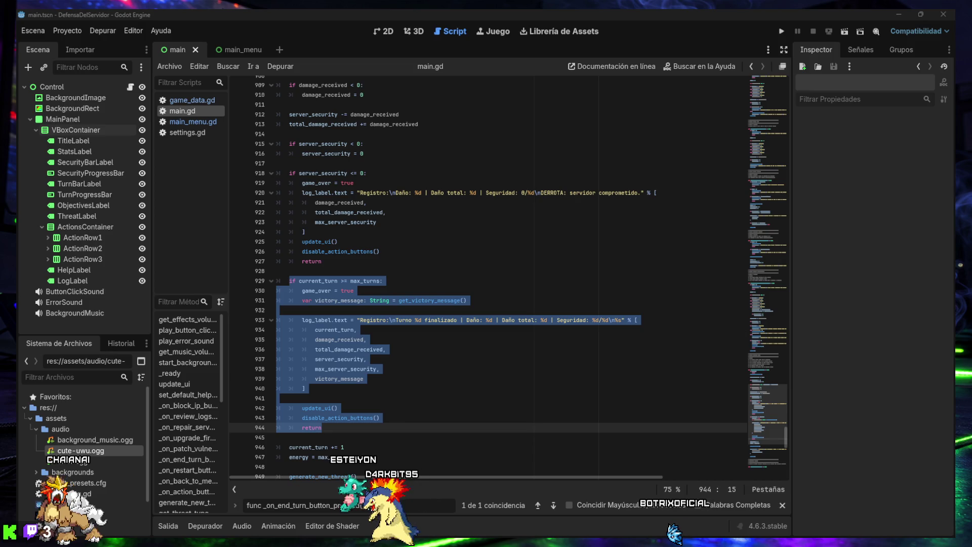
left_click(294, 281)
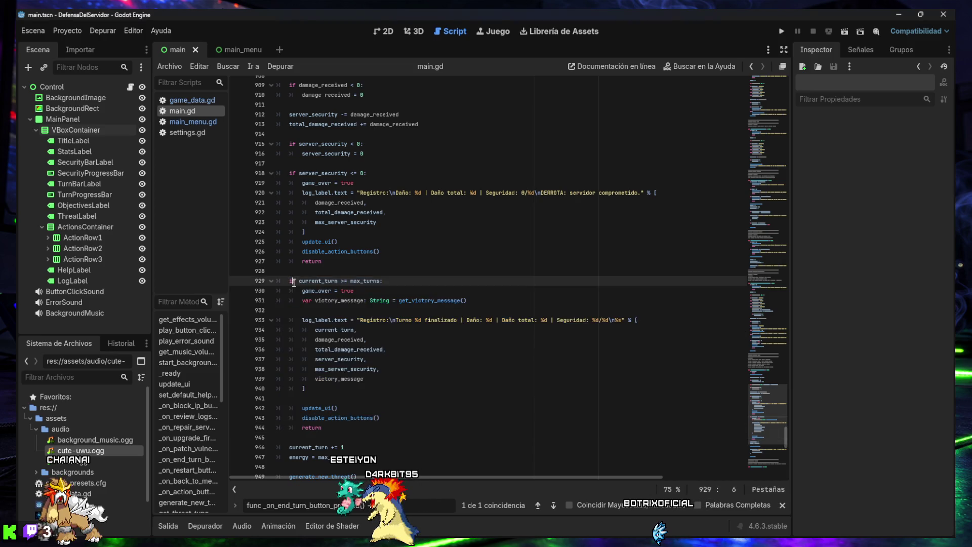
mouse_move(355, 424)
left_mouse_down()
mouse_move(304, 320)
mouse_move(242, 281)
left_mouse_up()
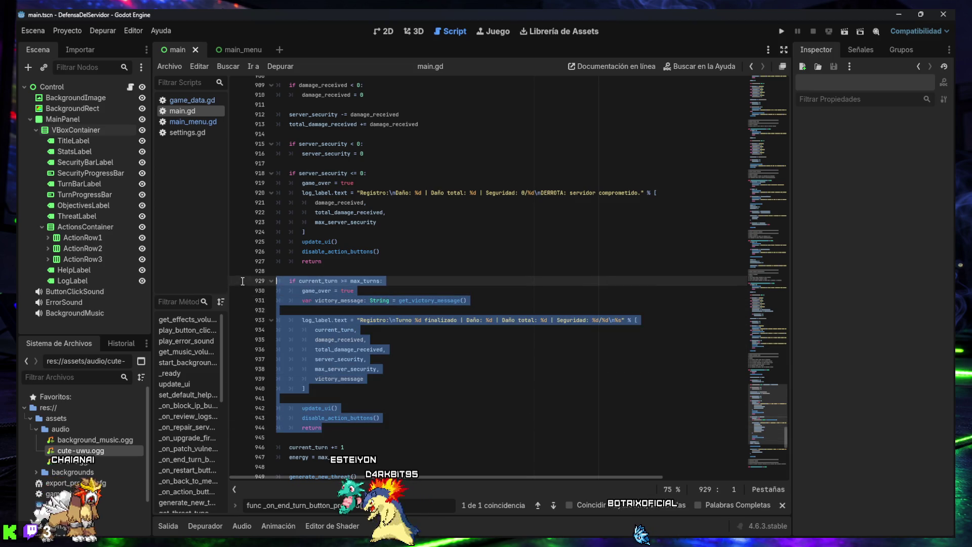
Paste the objectives-aware if/elif/else victory block and indent it one level
key("ctrl+v")
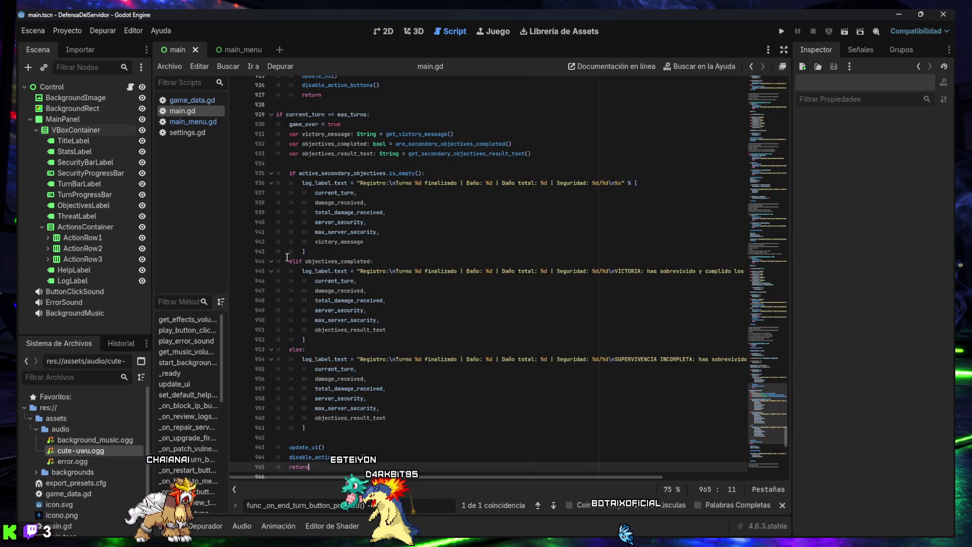
scroll(347, 405, "down", 1)
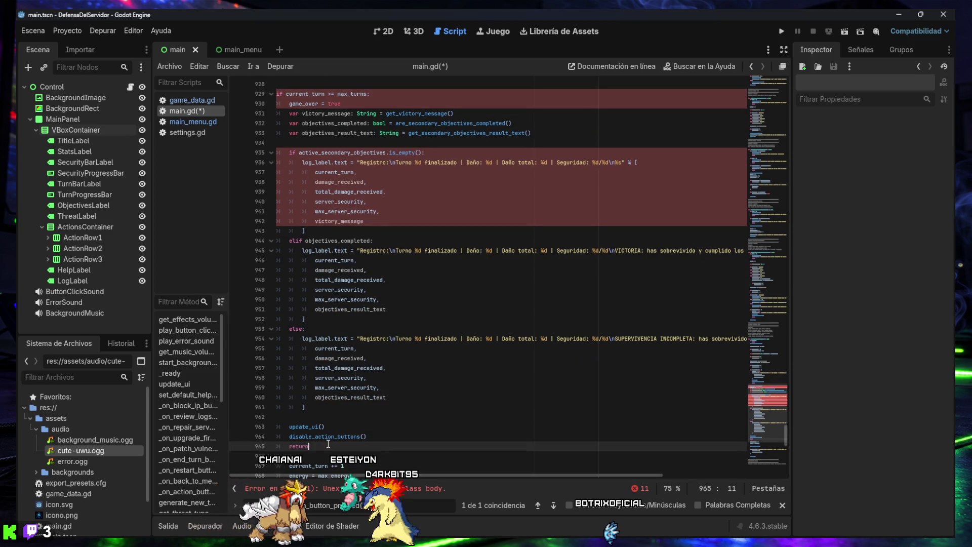
mouse_move(326, 448)
left_mouse_down()
mouse_move(304, 344)
mouse_move(302, 229)
mouse_move(273, 154)
left_mouse_up()
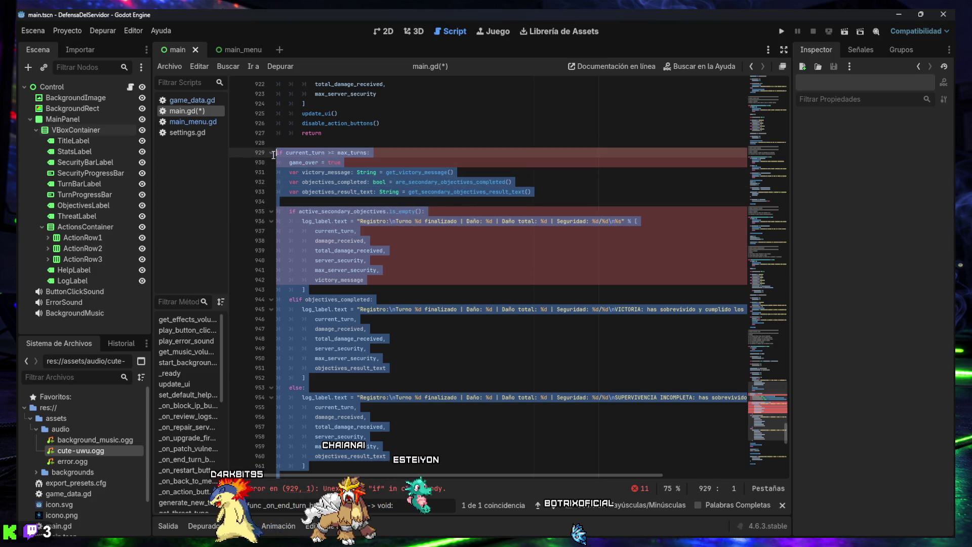
key("Tab")
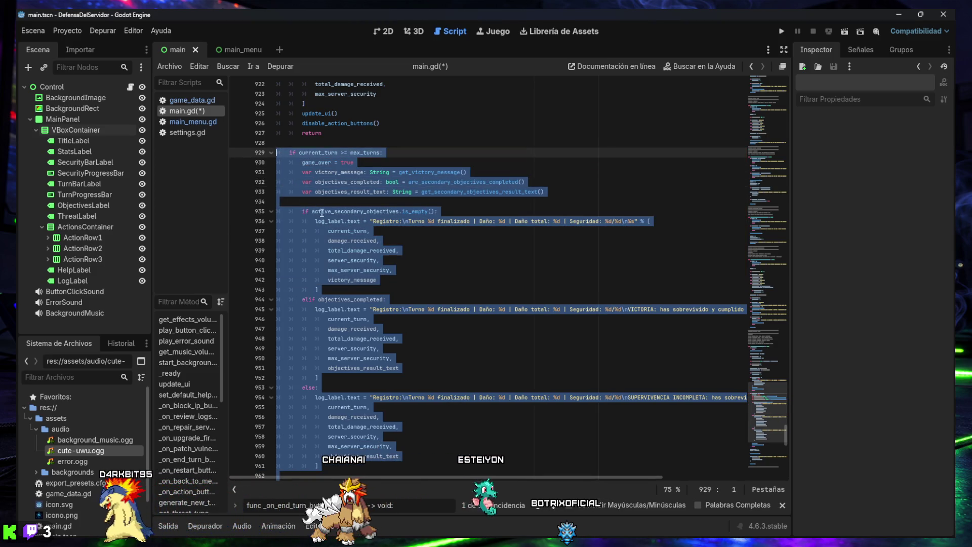
left_click(394, 260)
Save the edited main.gd script
scroll(393, 260, "up", 5)
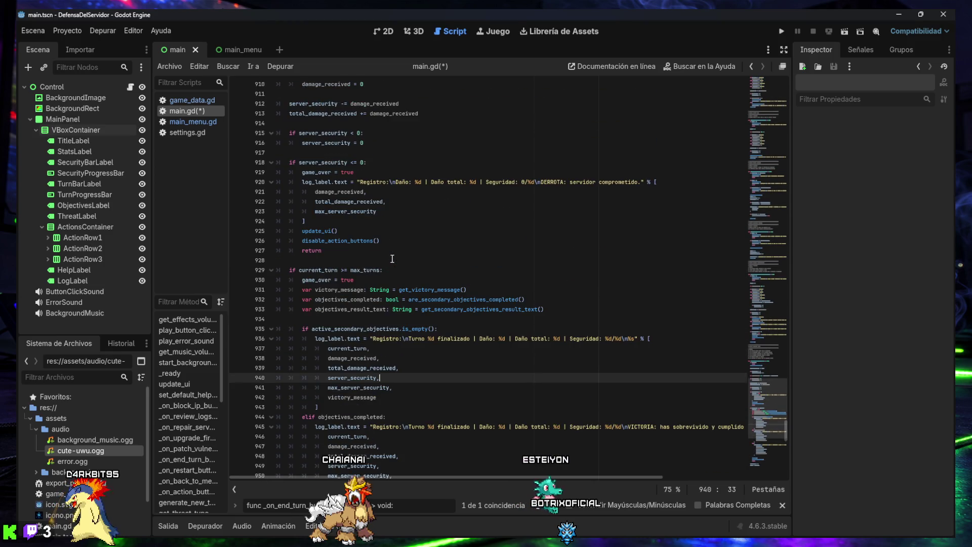
scroll(393, 259, "down", 1)
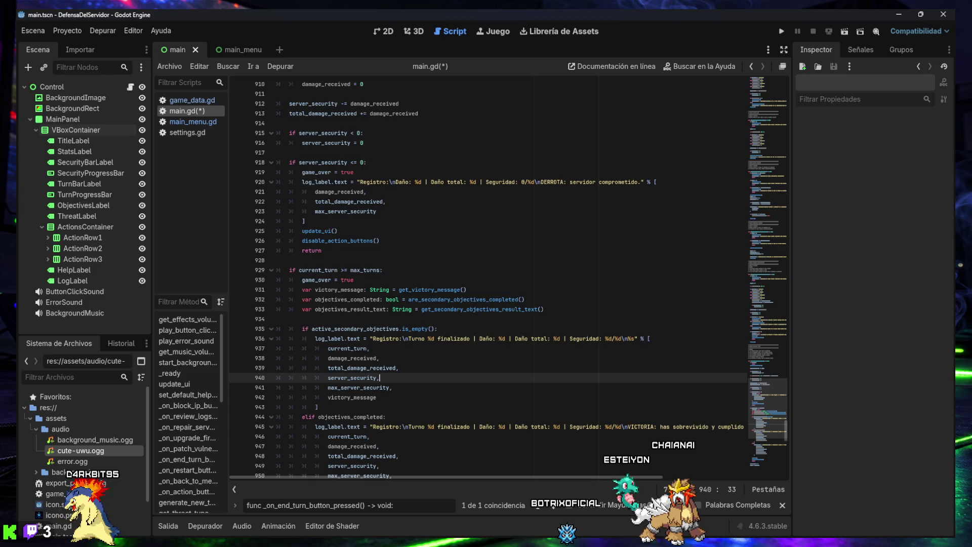
left_click(458, 263)
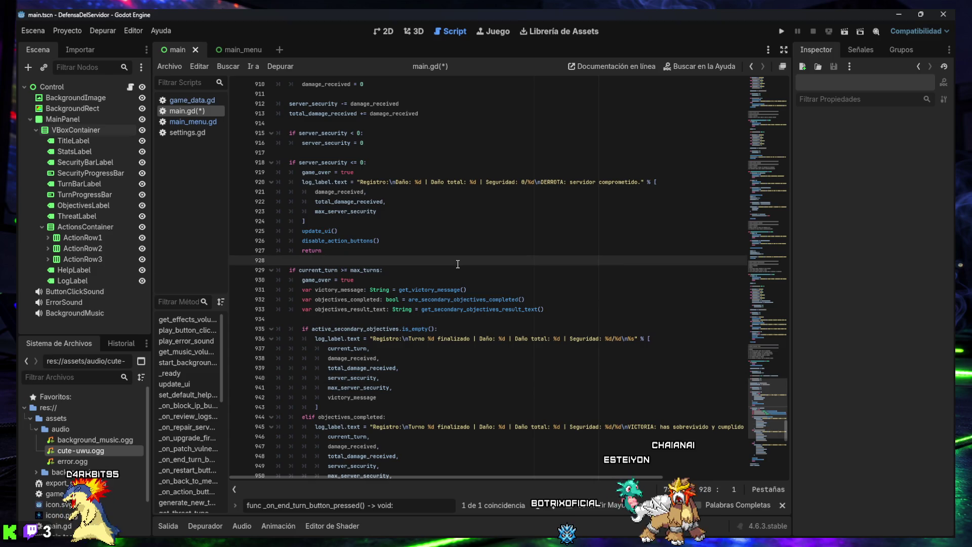
key("ctrl+s")
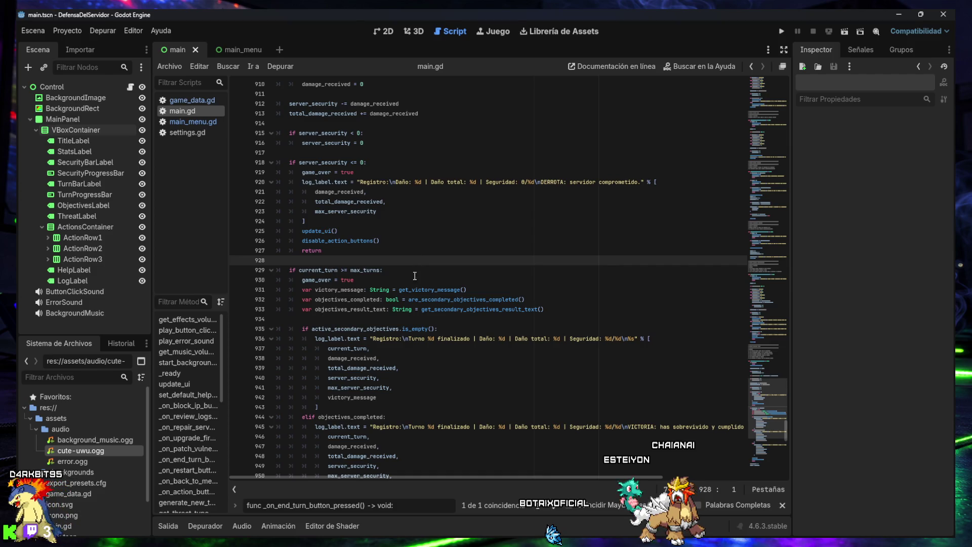
Run the project, mute the game audio and start a Hardcore match
left_click(783, 31)
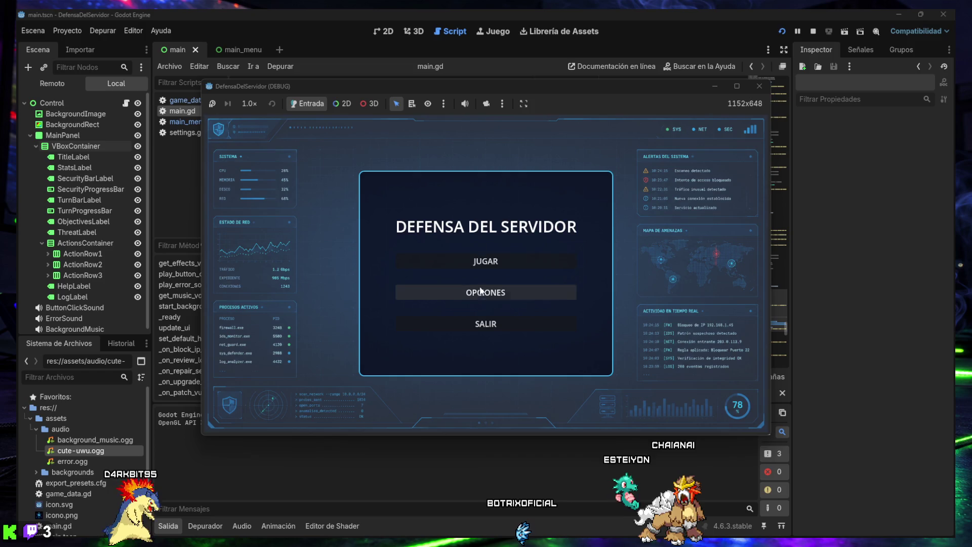
left_click(464, 104)
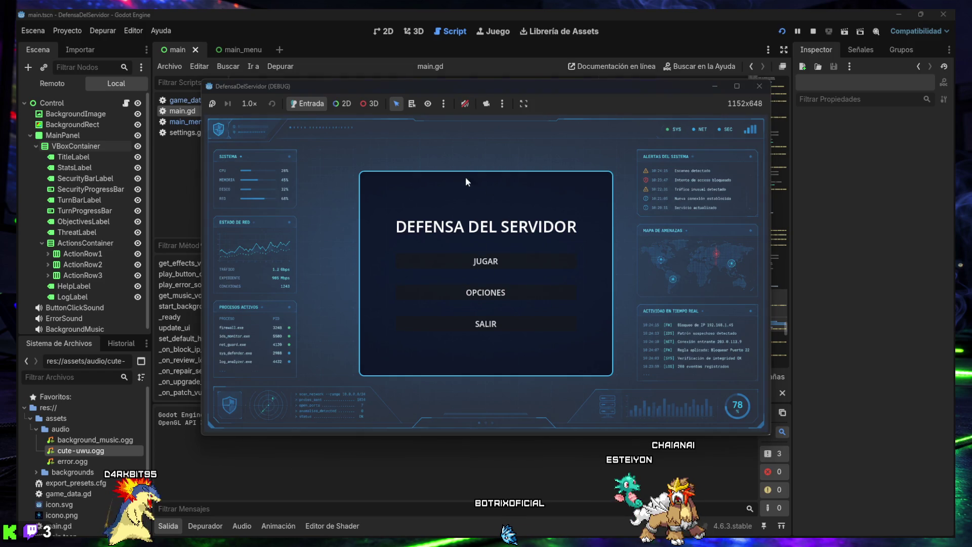
left_click(485, 264)
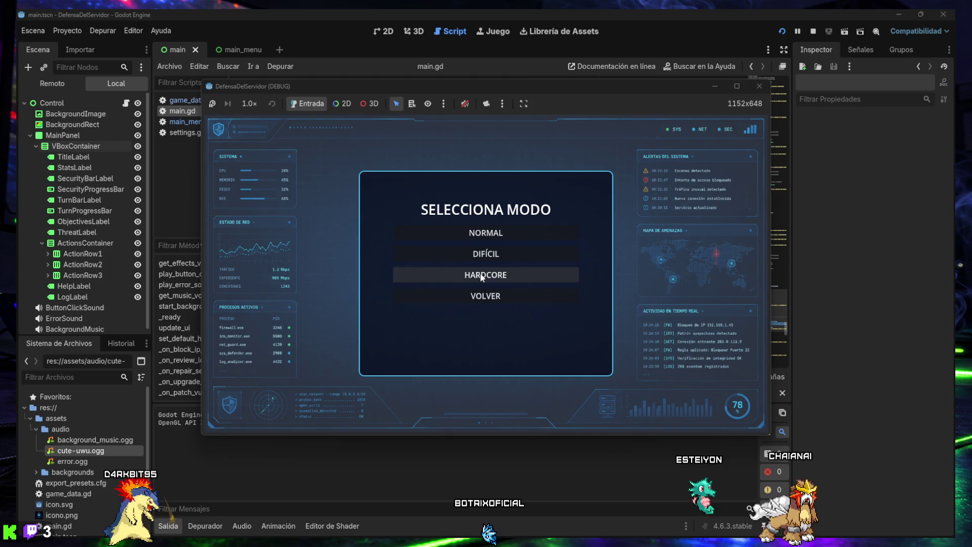
left_click(480, 272)
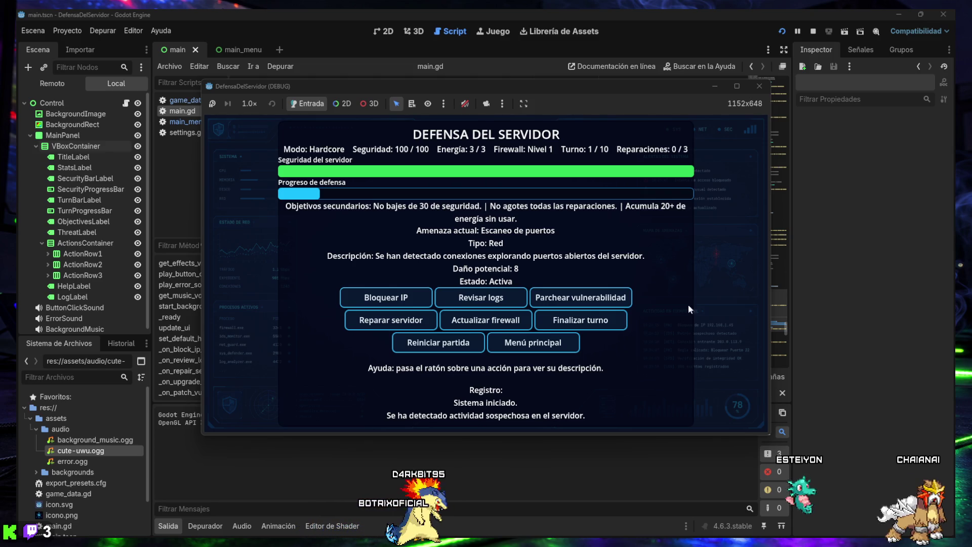
Return to the main menu and start a Normal-mode match
left_click(552, 345)
left_click(491, 266)
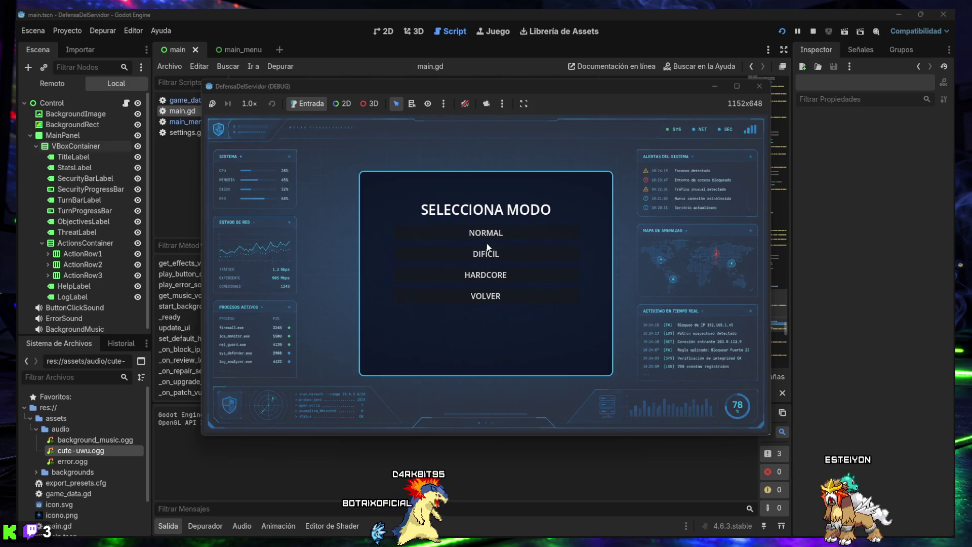
left_click(485, 232)
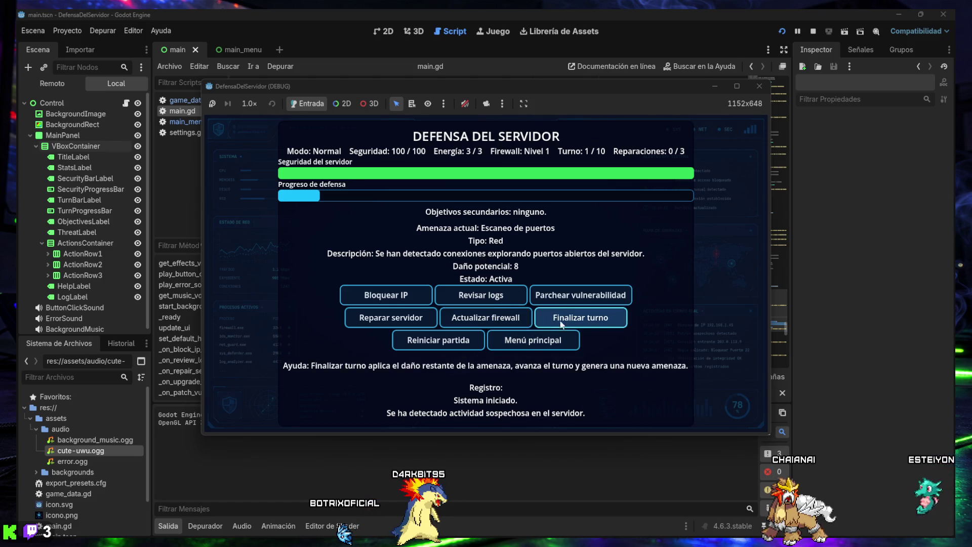
Play the Normal match through all ten turns, defending only early on, ending in defeat
left_click(412, 298)
left_click(577, 318)
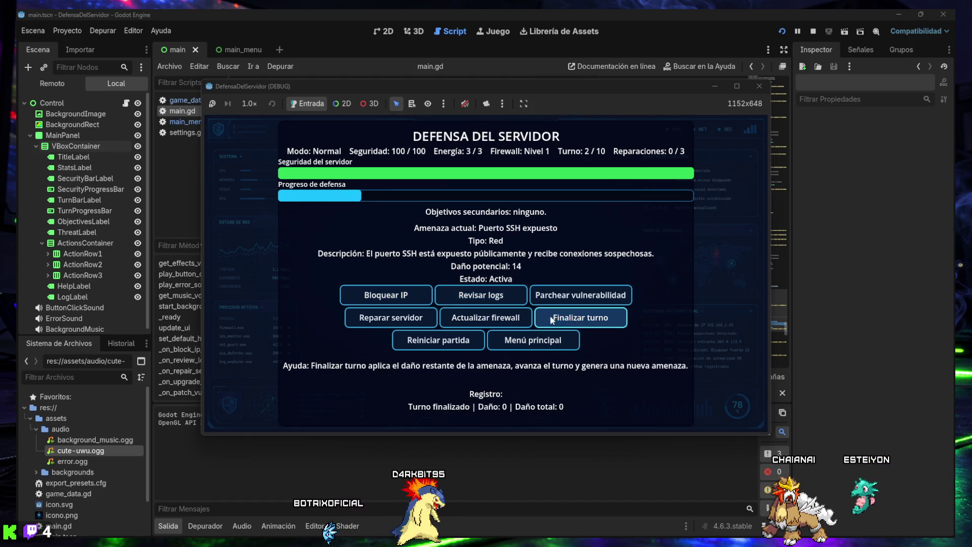
left_click(482, 303)
left_click(386, 296)
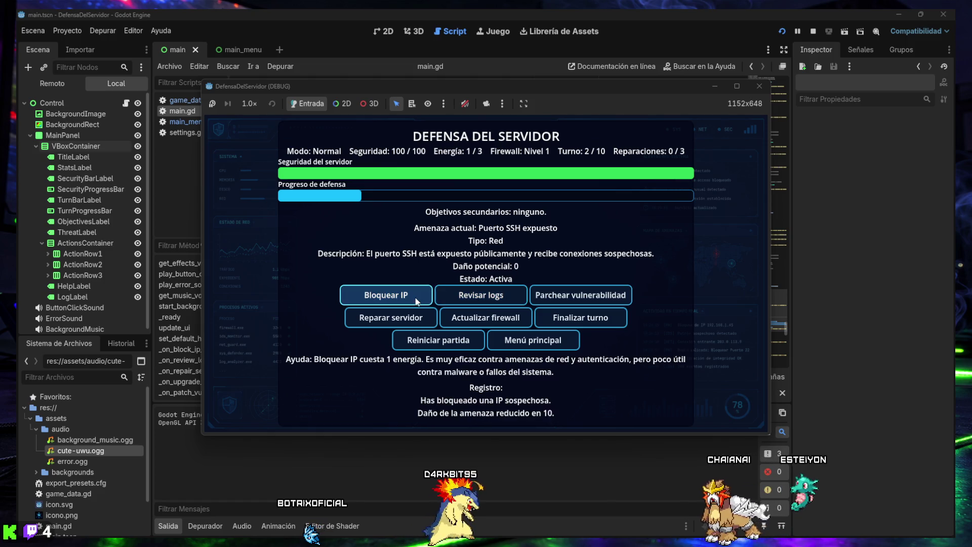
left_click(592, 320)
left_click(387, 296)
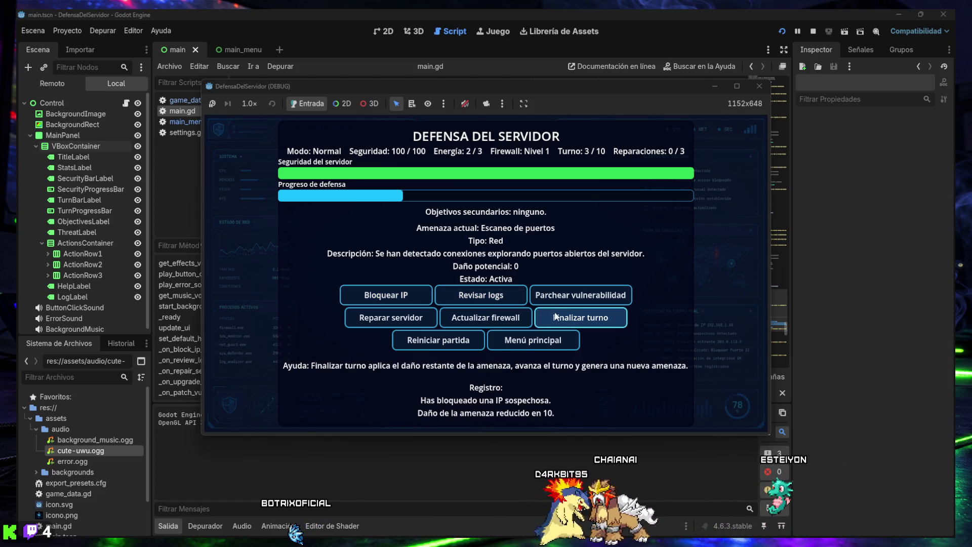
left_click(559, 318)
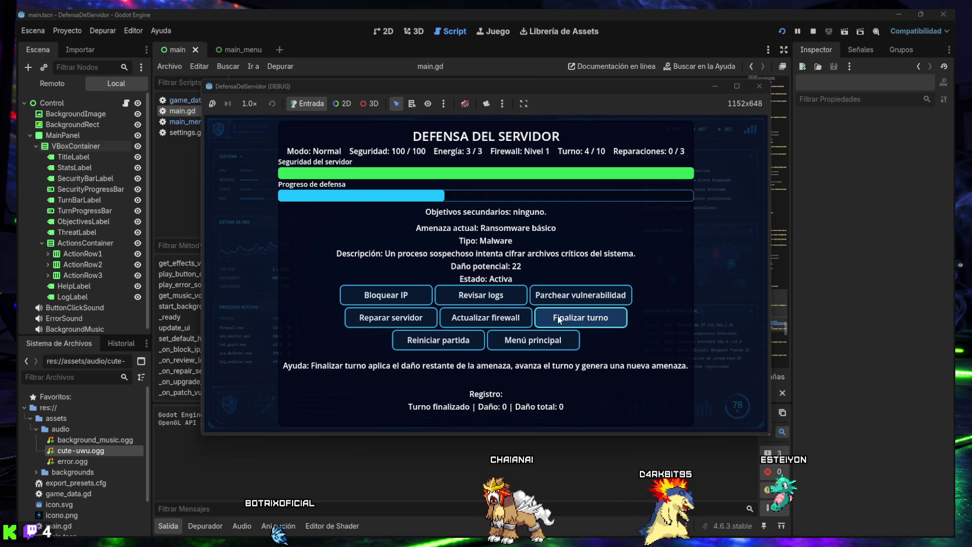
left_click(557, 317)
left_click(557, 318)
left_click(558, 318)
left_click(559, 318)
left_click(558, 315)
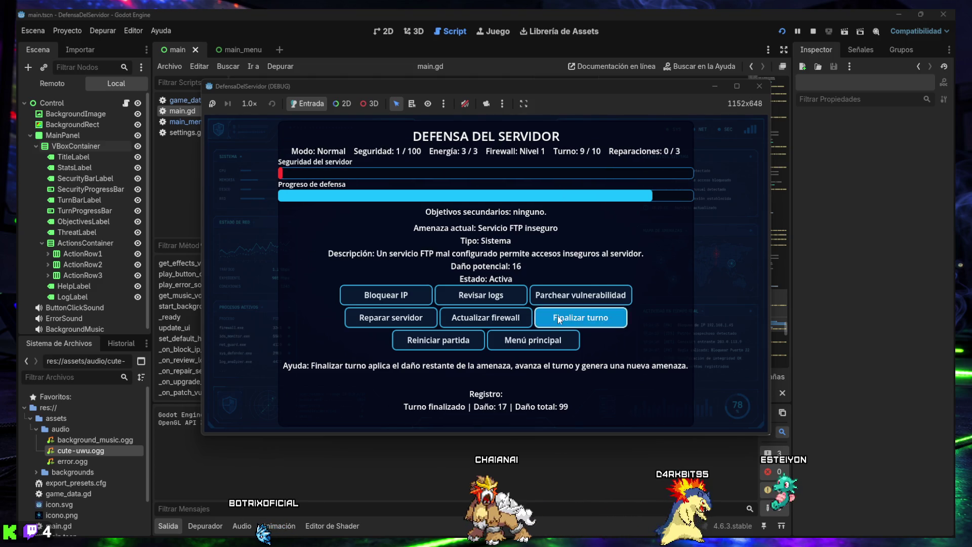
left_click(557, 315)
Go back to the main menu and start another Normal-mode match
left_click(528, 340)
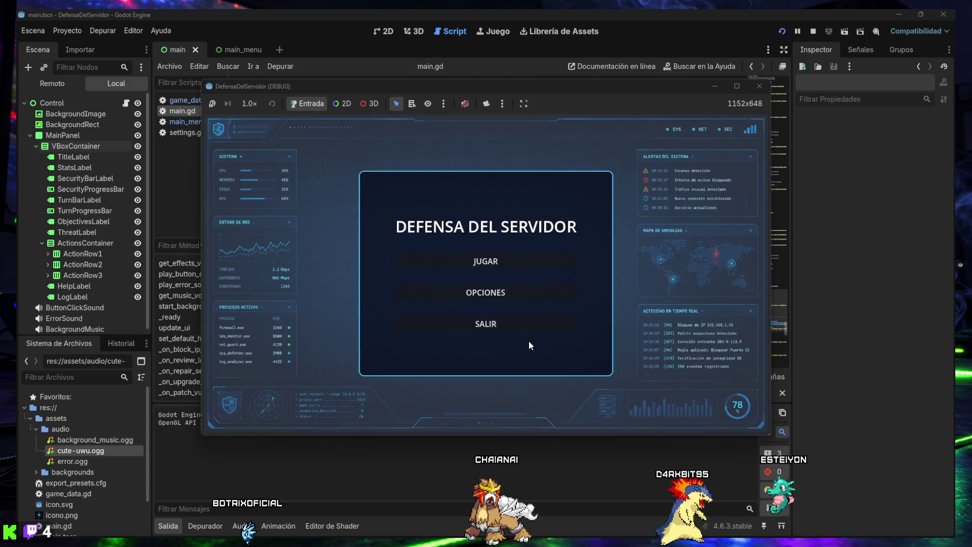
left_click(494, 267)
left_click(476, 231)
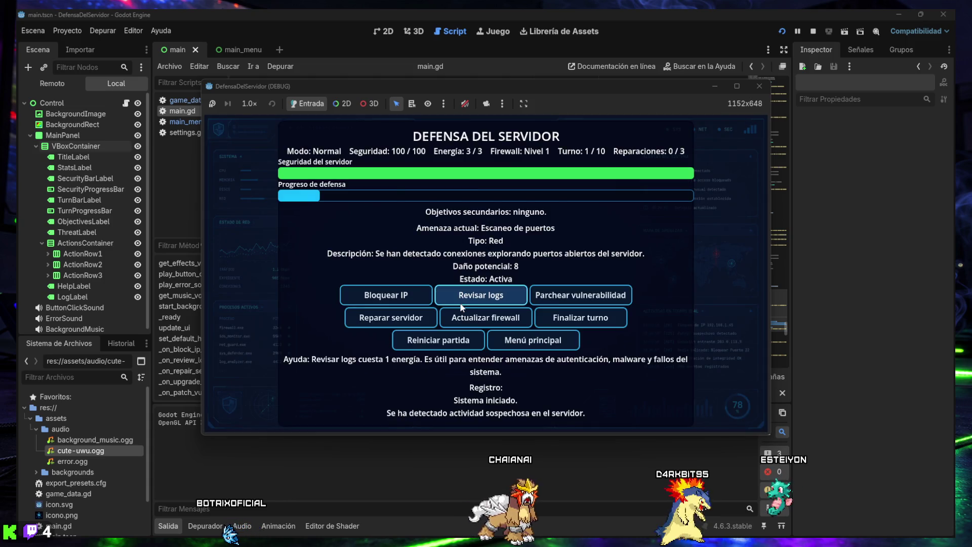
Play turns 1-4, blocking the port-scan IP and reviewing logs against malware and SSH brute force
left_click(413, 296)
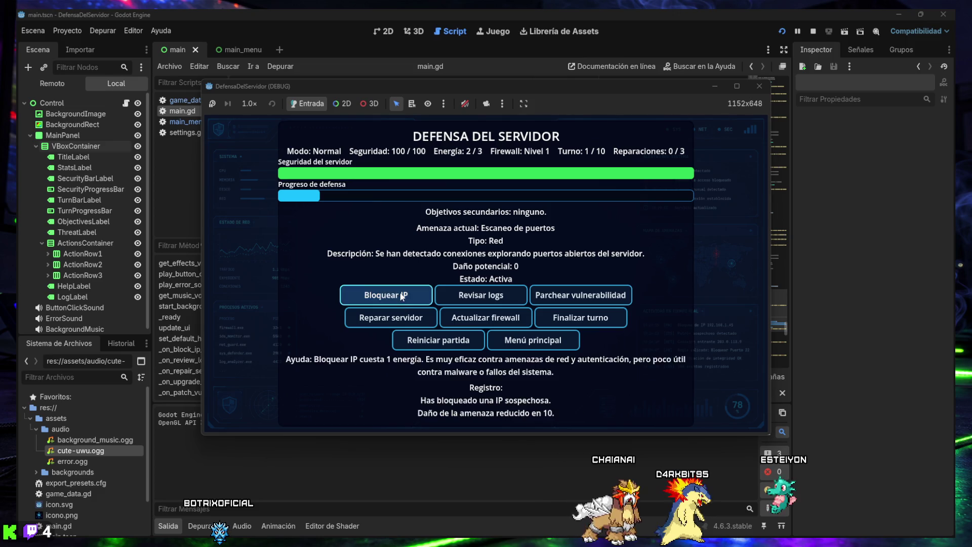
left_click(564, 315)
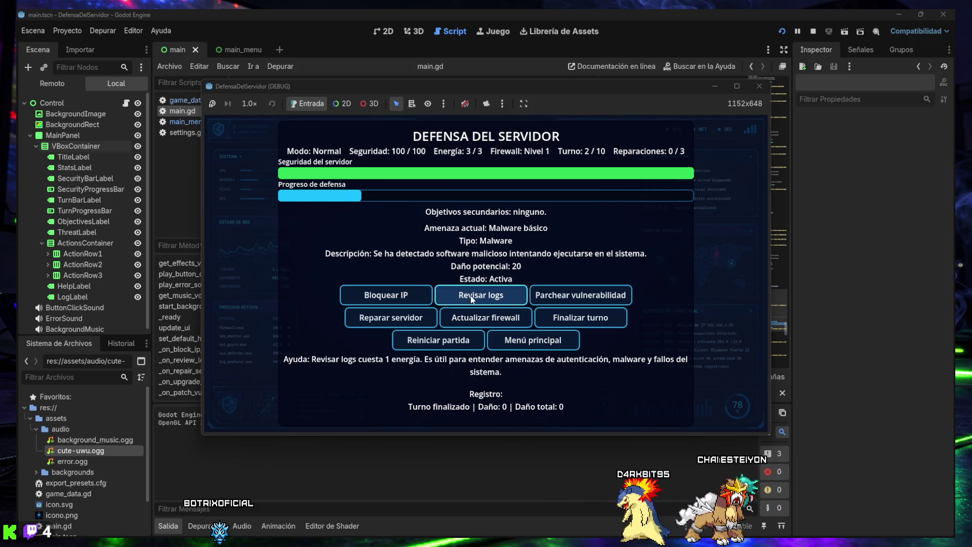
left_click(500, 296)
left_click(500, 296)
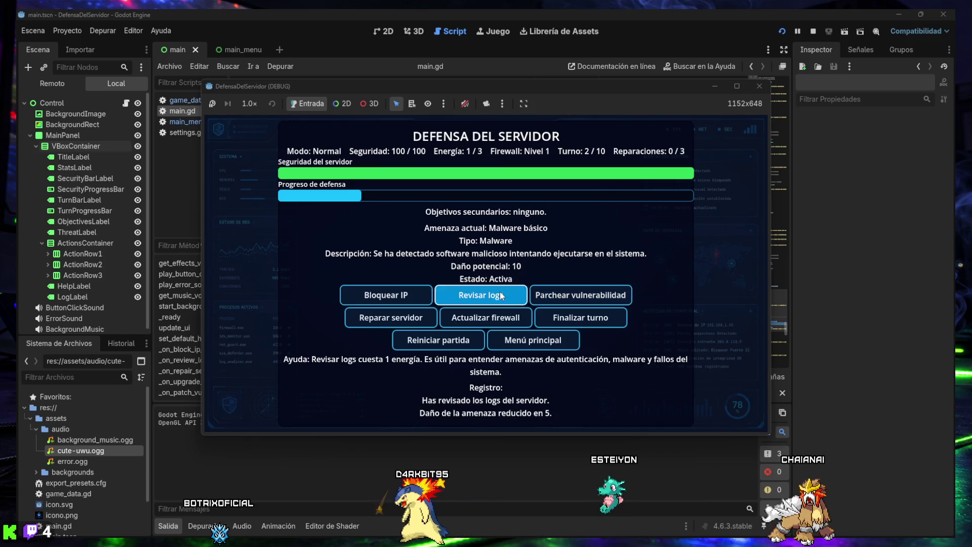
left_click(500, 296)
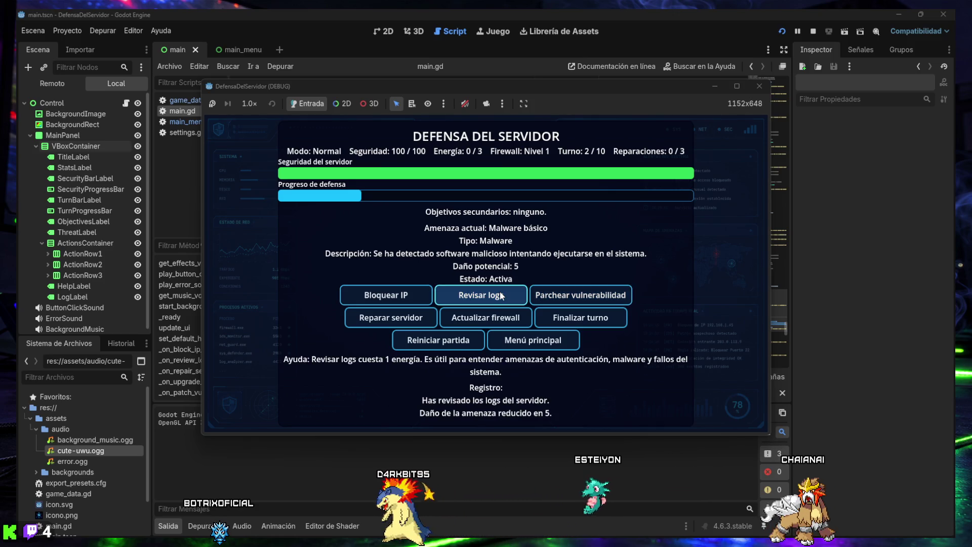
left_click(562, 320)
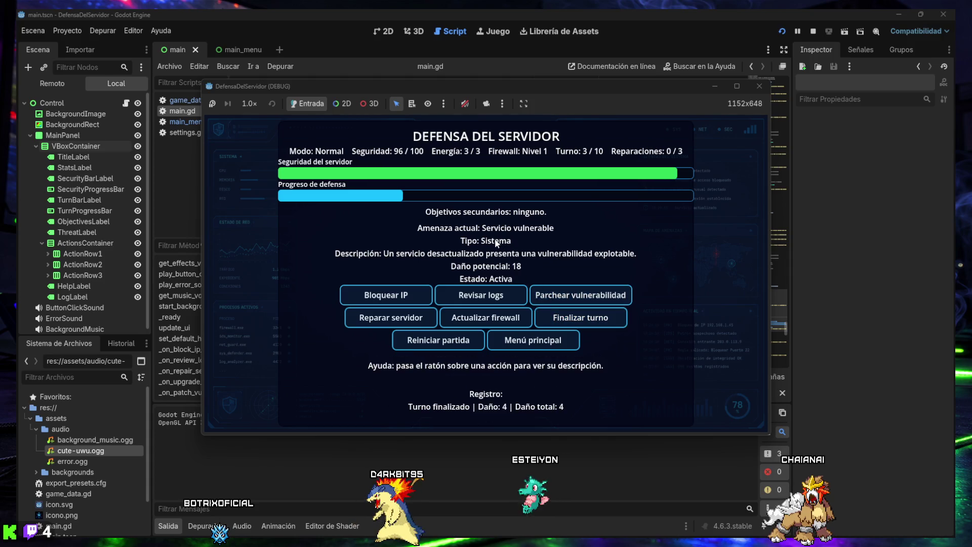
left_click(581, 317)
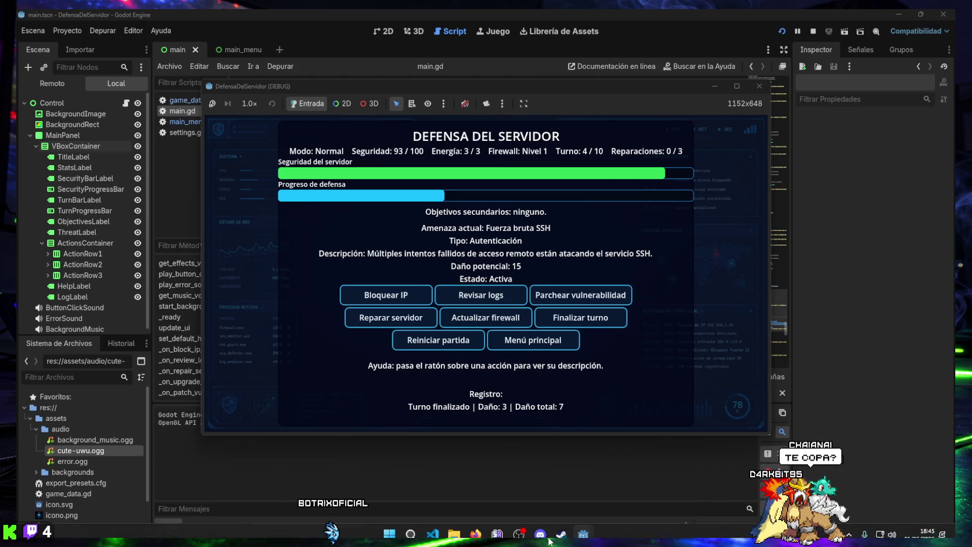
mouse_move(583, 527)
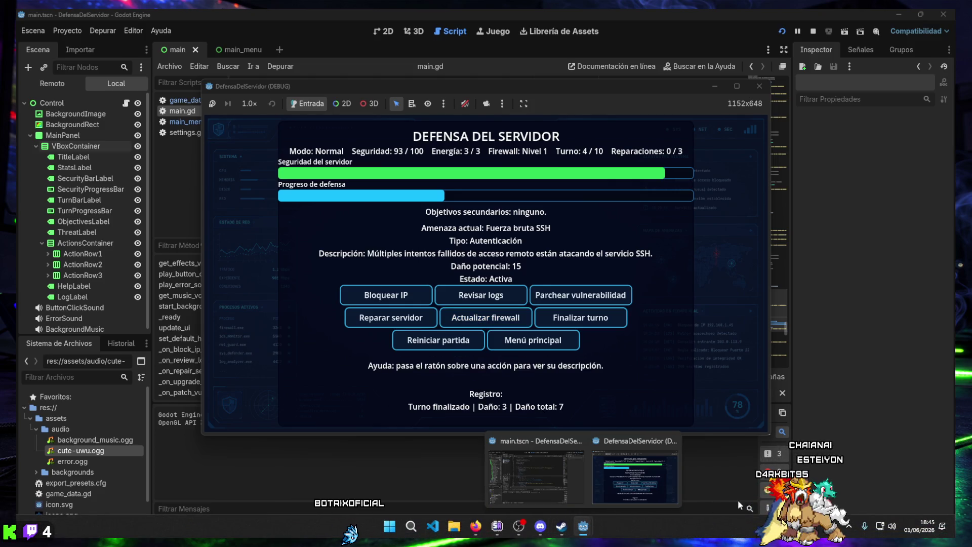
mouse_move(544, 536)
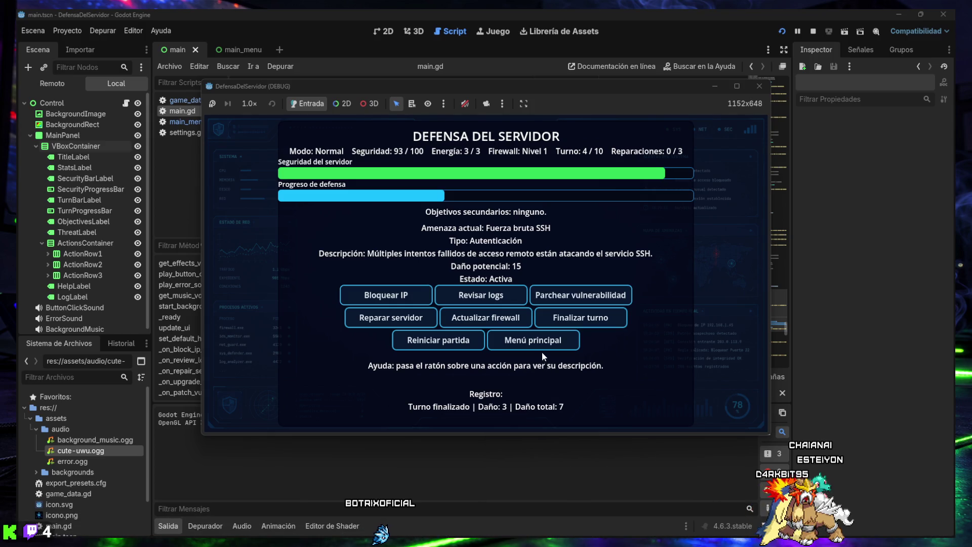
mouse_move(507, 316)
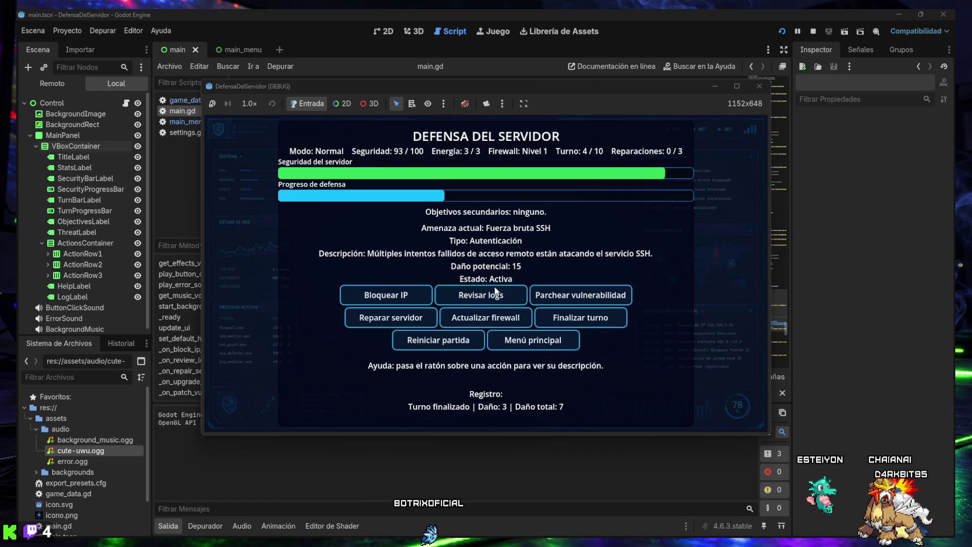
mouse_move(491, 298)
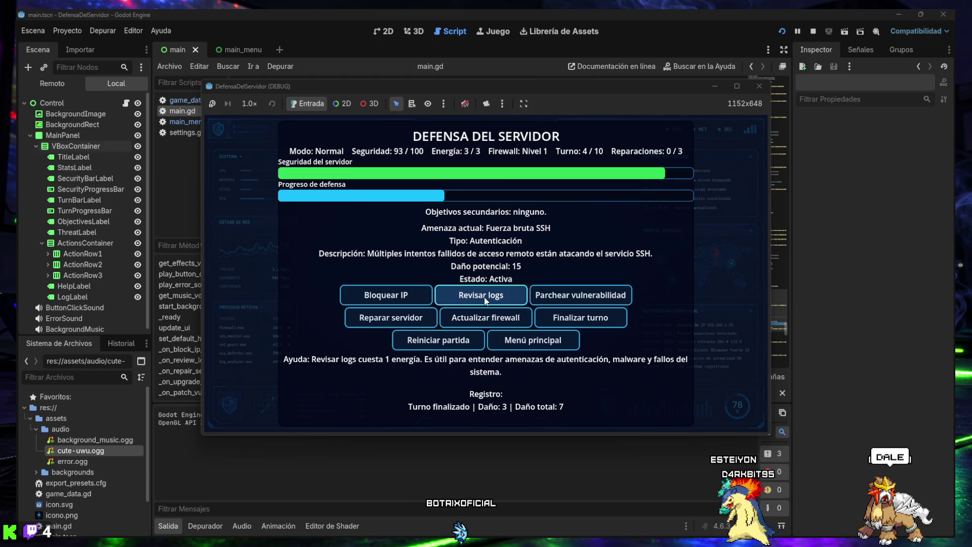
left_click(484, 299)
left_click(497, 301)
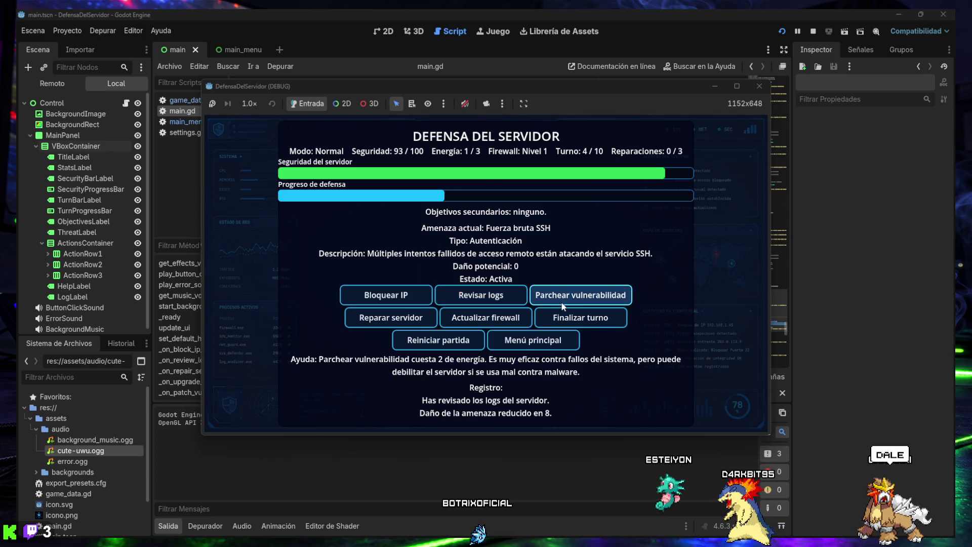
left_click(582, 319)
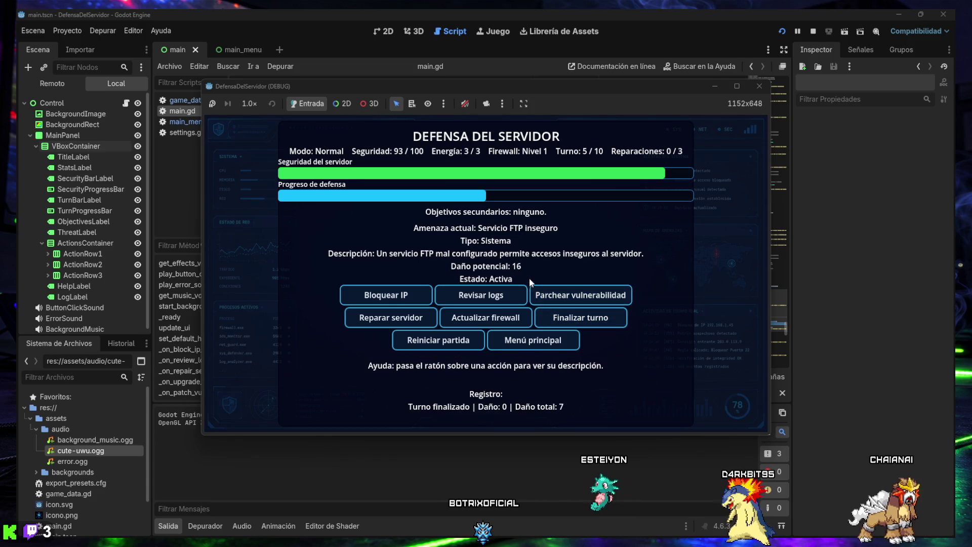
Play turns 5-10, patching FTP, blocking IPs and reviewing logs against ransomware and malware
left_click(575, 299)
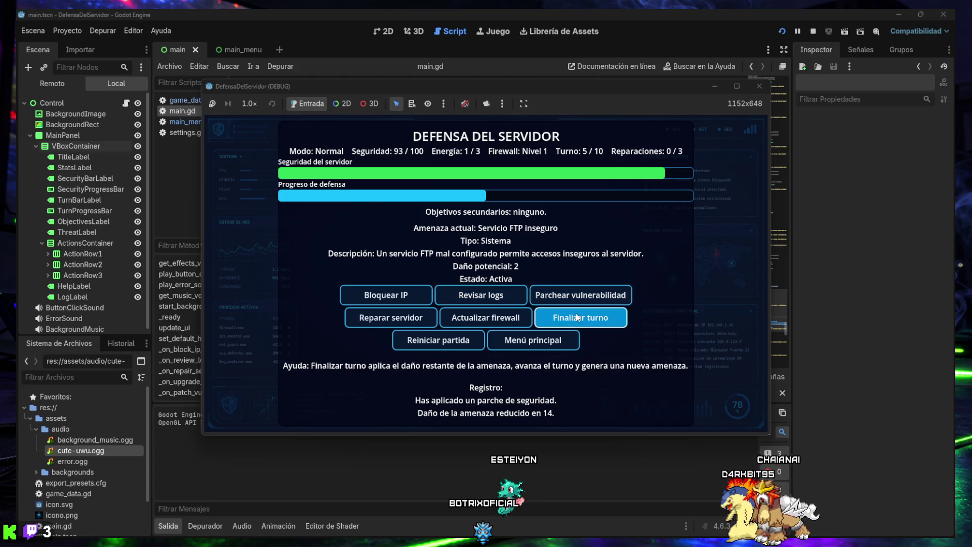
left_click(577, 318)
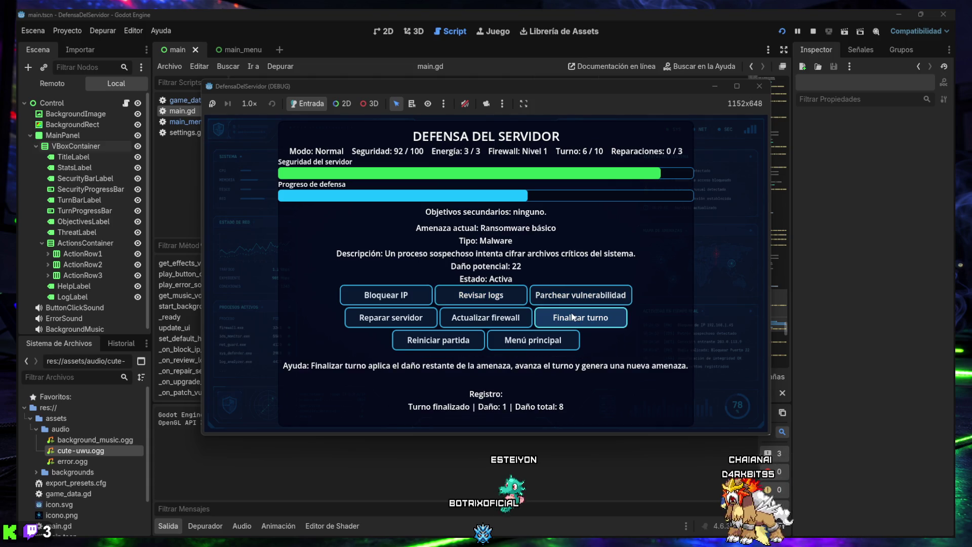
left_click(485, 296)
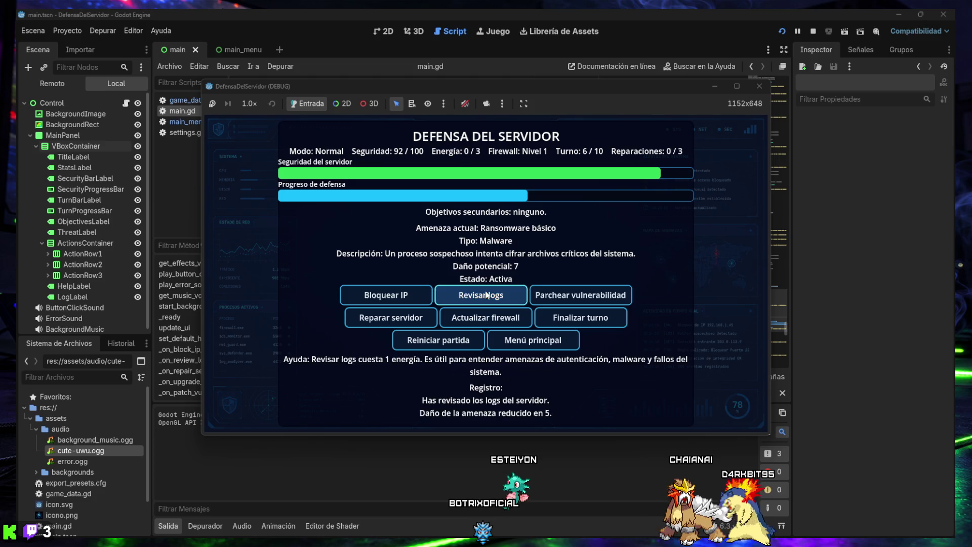
left_click(572, 316)
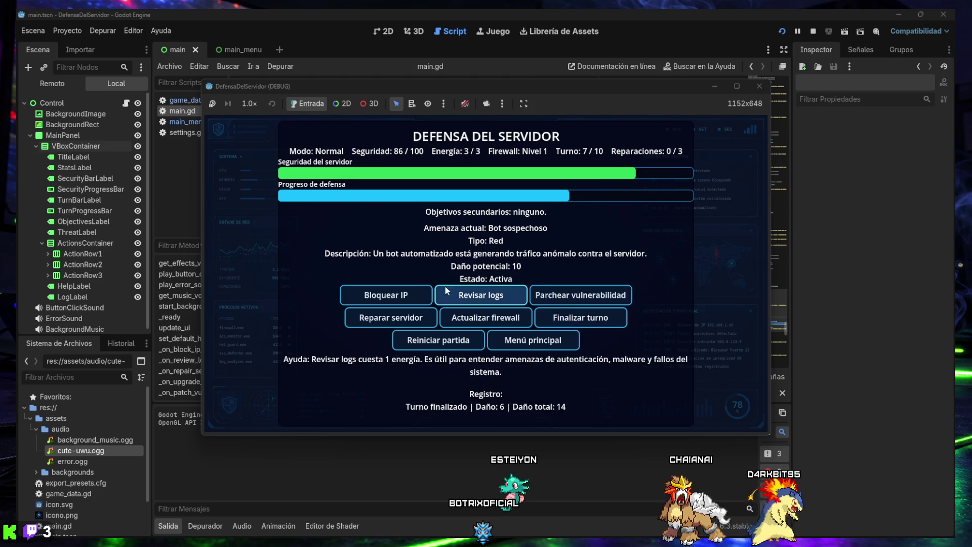
left_click(386, 296)
left_click(580, 318)
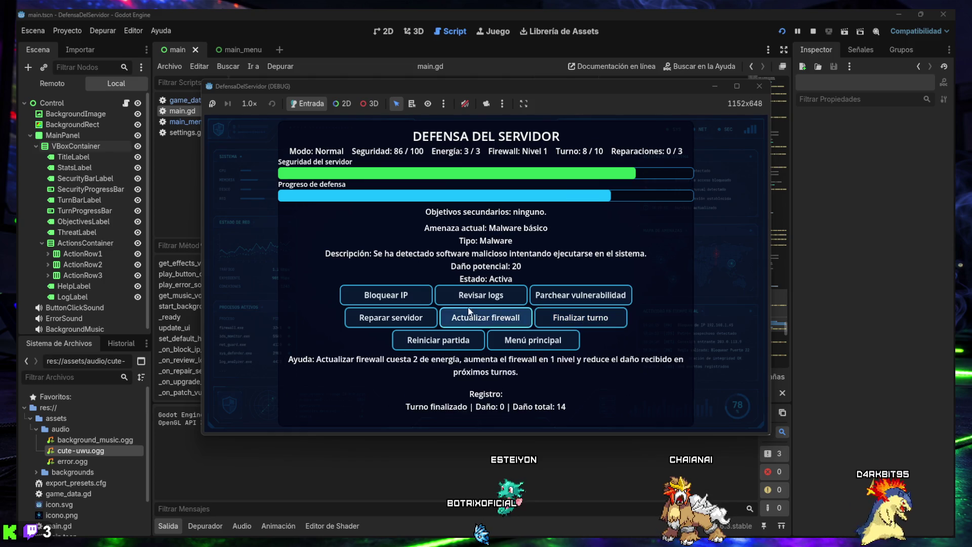
left_click(481, 295)
left_click(567, 321)
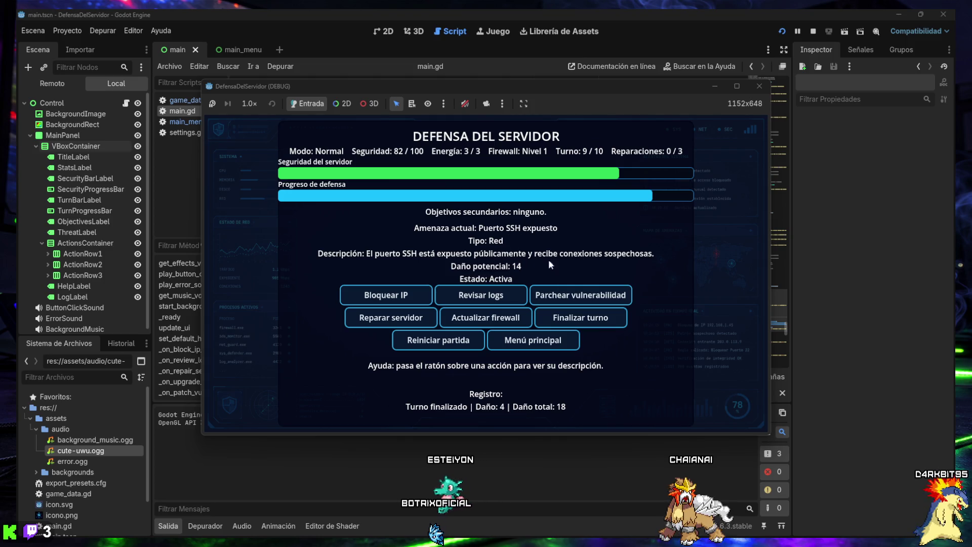
left_click(395, 295)
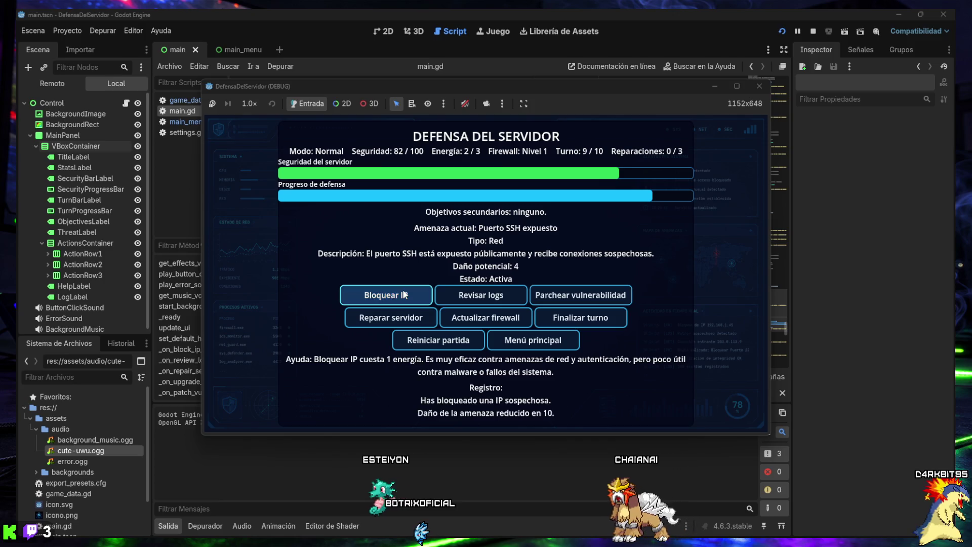
left_click(562, 321)
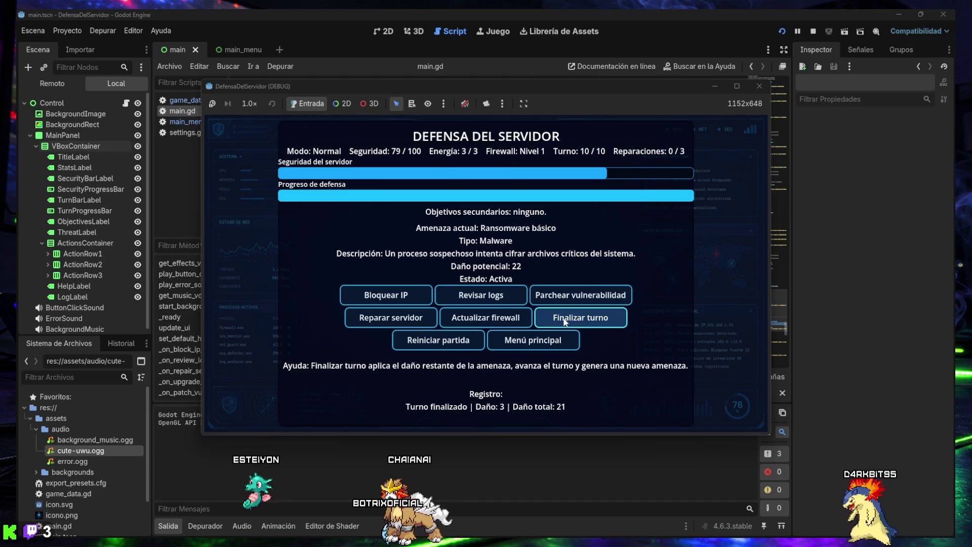
left_click(480, 299)
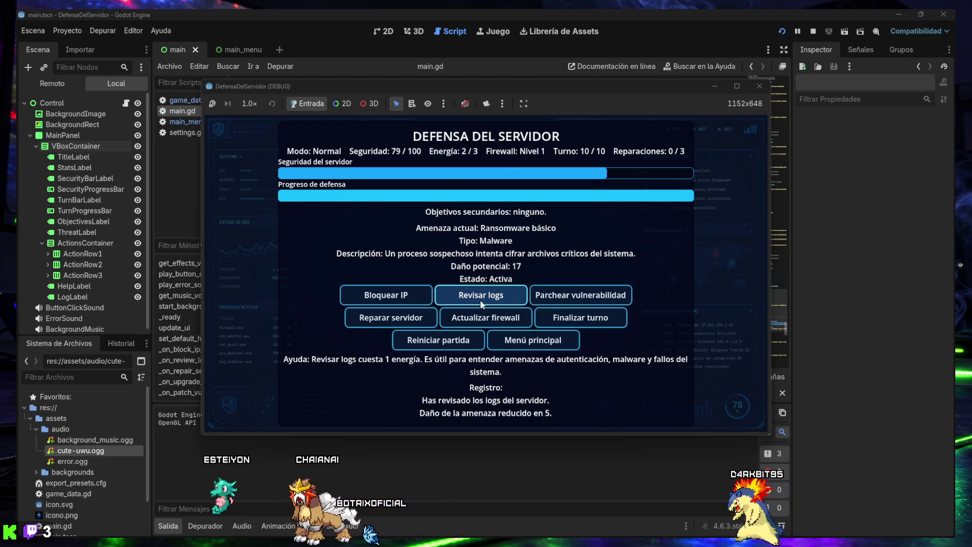
left_click(480, 300)
left_click(480, 299)
End turn 10 to reach VICTORIA SÓLIDA with total damage 27 and security 73/100
left_click(583, 320)
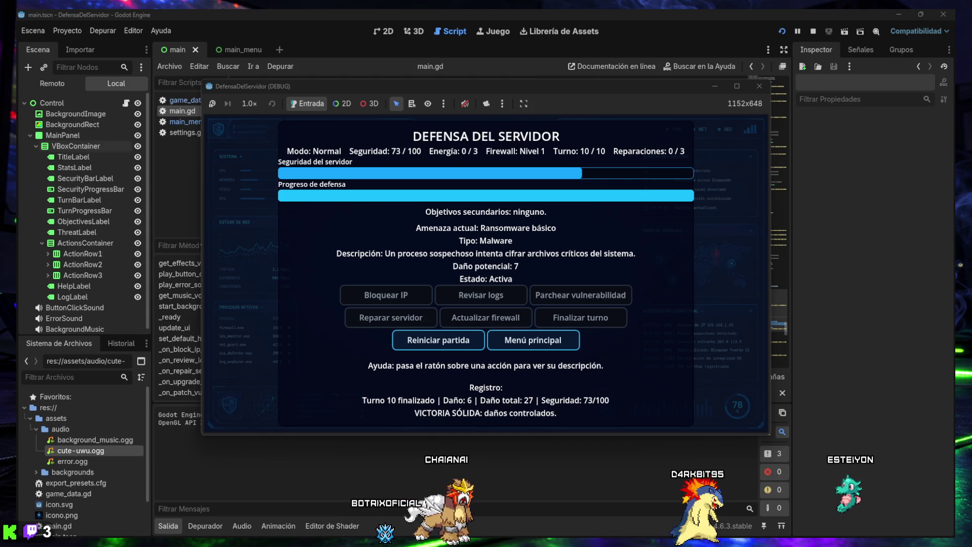
Return to the main menu and start a Difícil-mode match
left_click(514, 338)
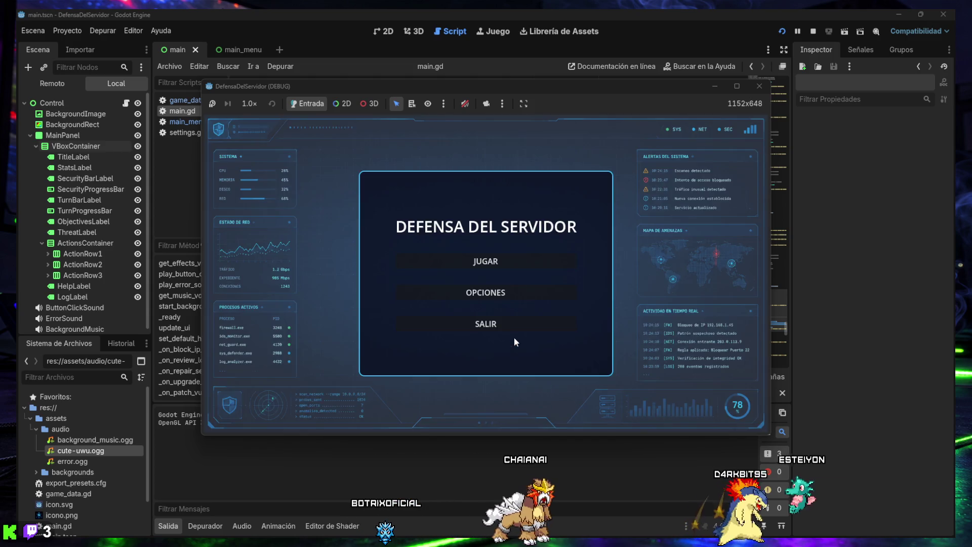
left_click(486, 261)
left_click(486, 255)
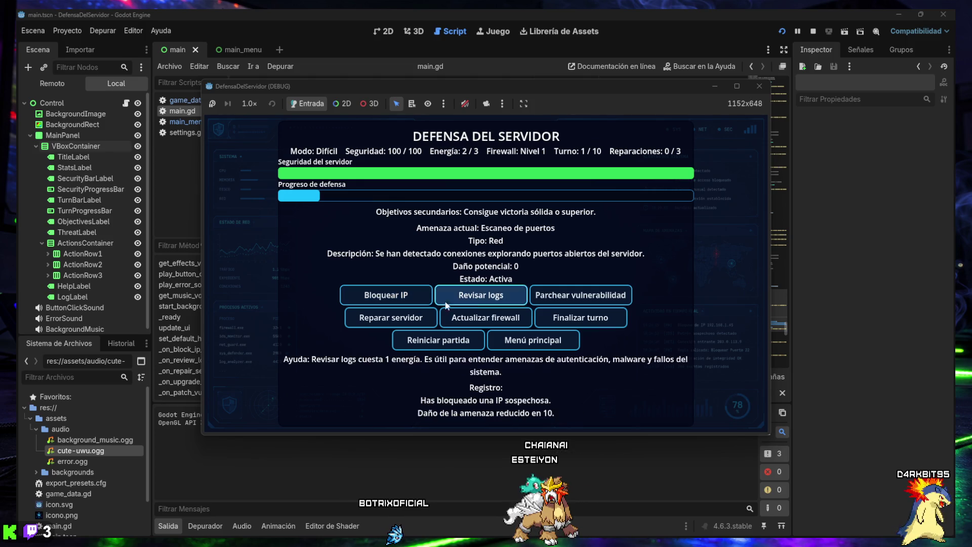
Play turns 1-5, reviewing logs against the SSH, leaked-credentials and brute-force threats
left_click(580, 319)
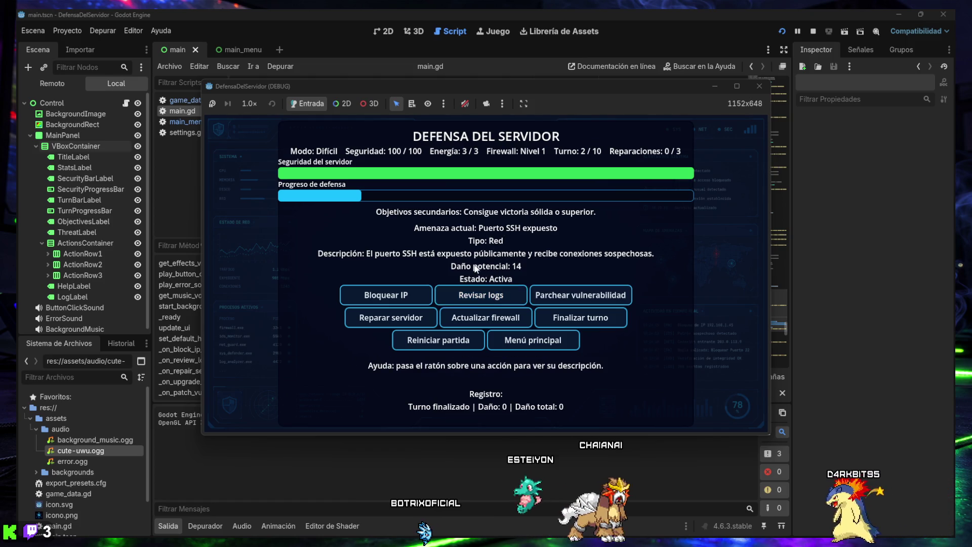
mouse_move(494, 296)
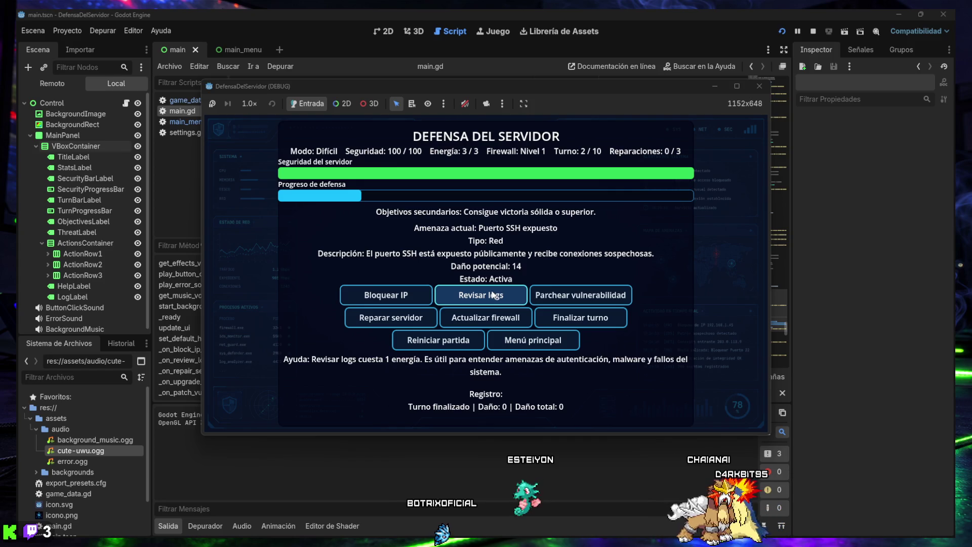
mouse_move(540, 296)
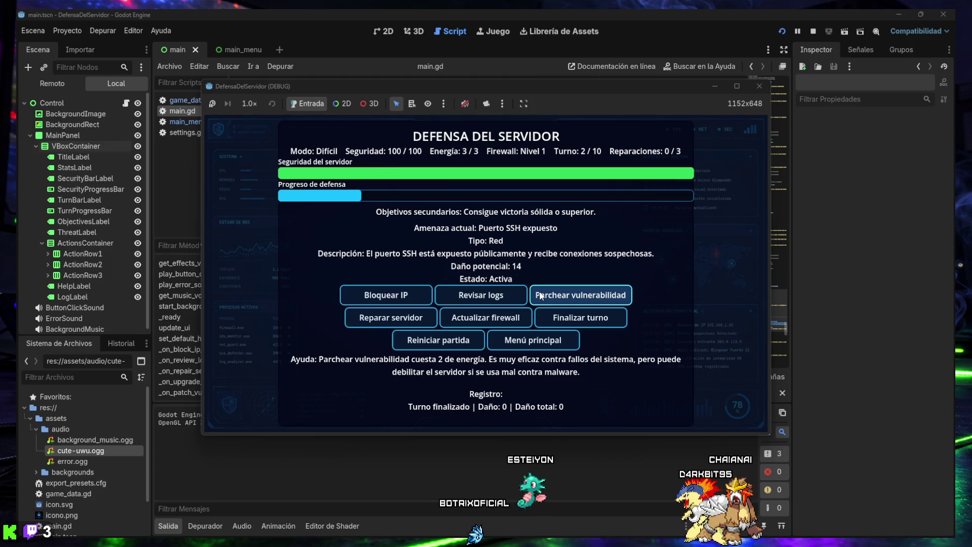
left_click(505, 298)
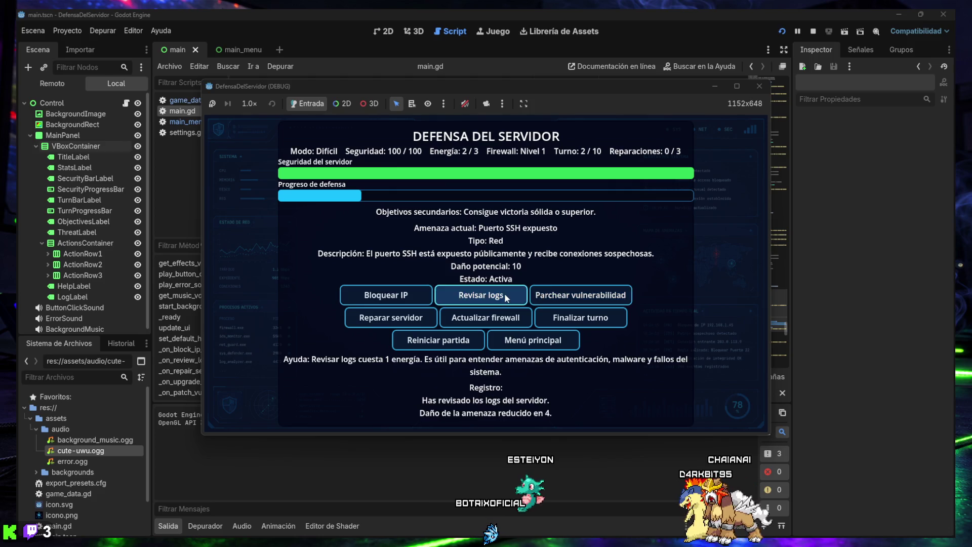
left_click(569, 318)
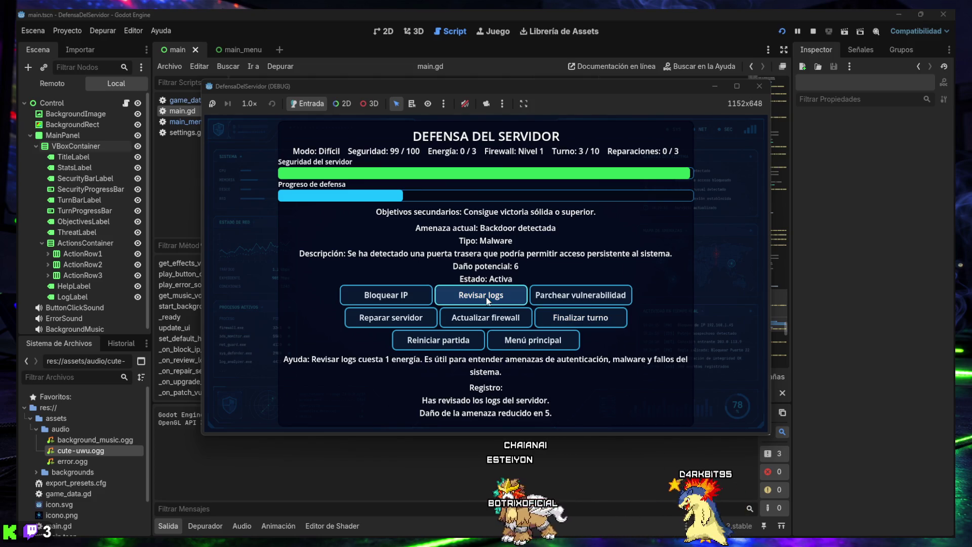
left_click(577, 318)
left_click(483, 298)
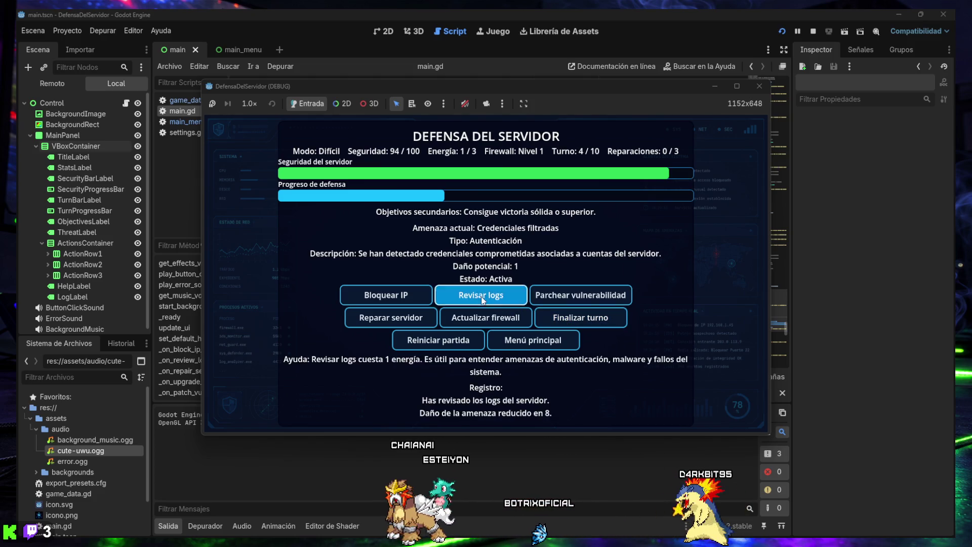
left_click(577, 318)
left_click(484, 296)
left_click(483, 296)
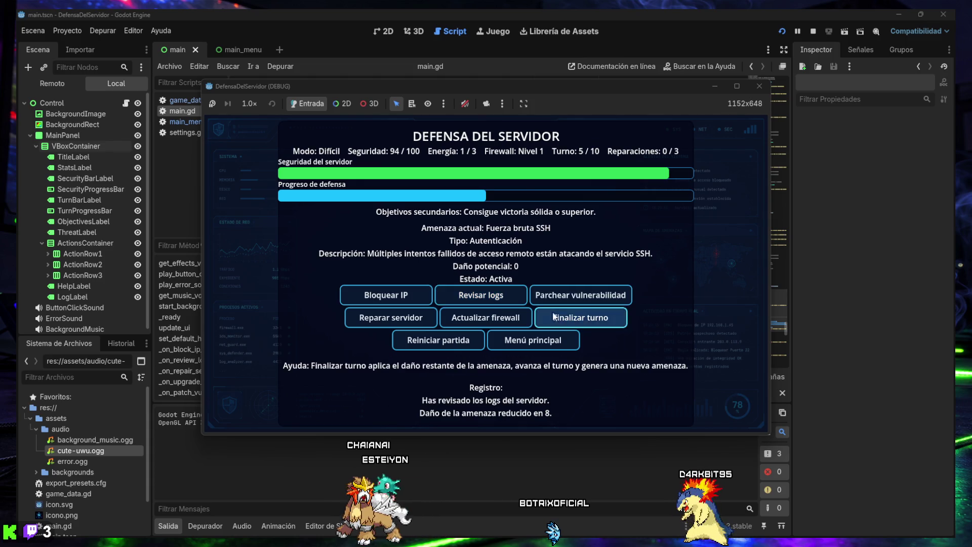
left_click(553, 317)
Play turns 6-8, reviewing logs against the FTP, backdoor and exposed SSH threats
left_click(485, 294)
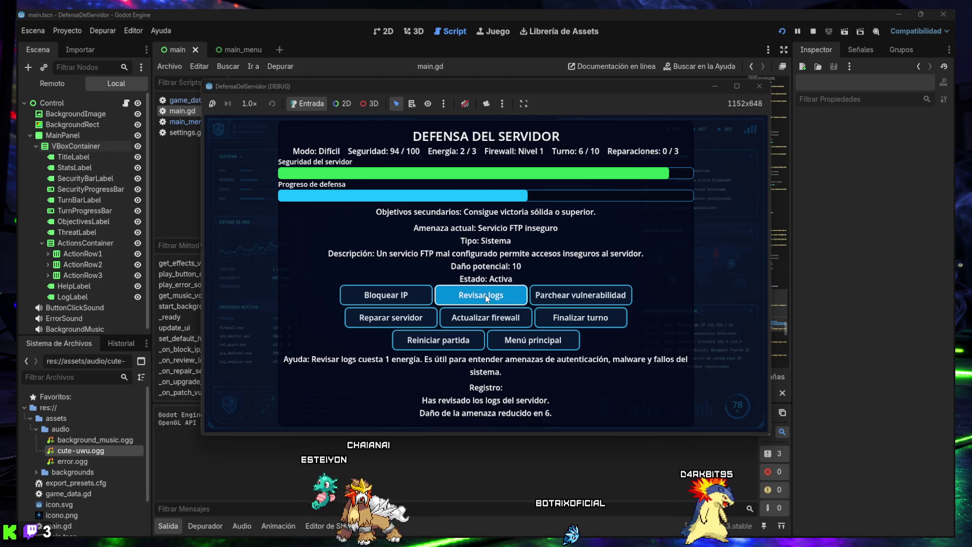
left_click(559, 315)
triple_click(476, 298)
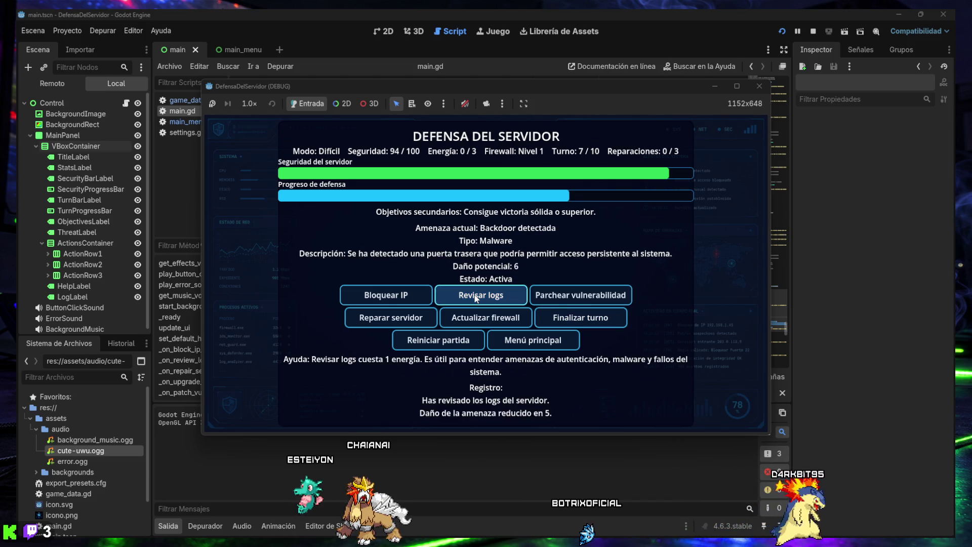
left_click(476, 298)
left_click(541, 312)
left_click(480, 299)
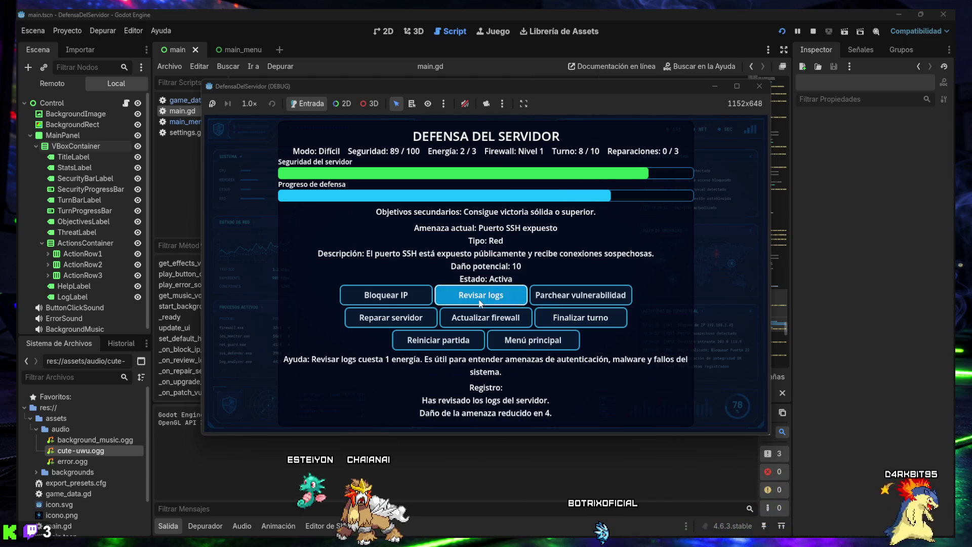
left_click(561, 316)
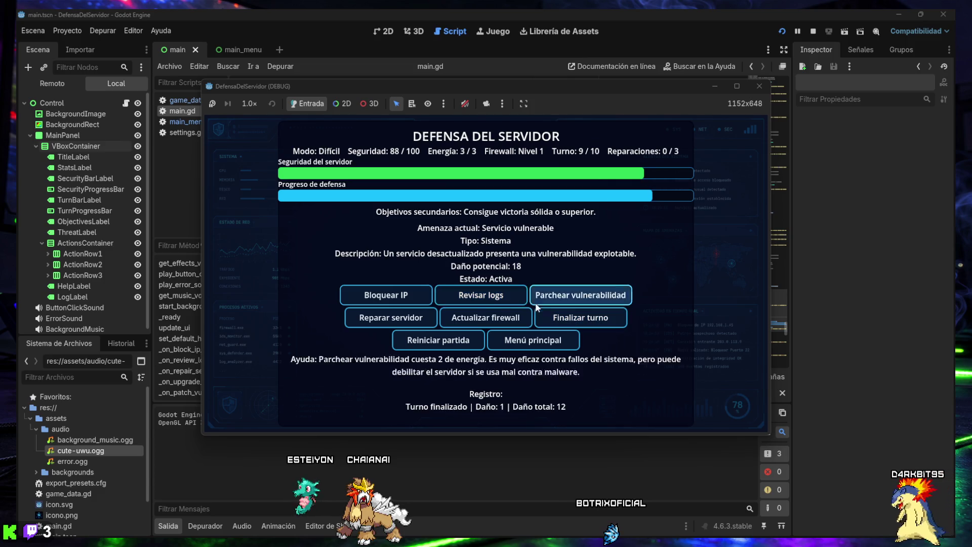
Spend remaining energy on log reviews in turns 9 and 10 and end the final turn for victory
left_click(387, 297)
left_click(470, 295)
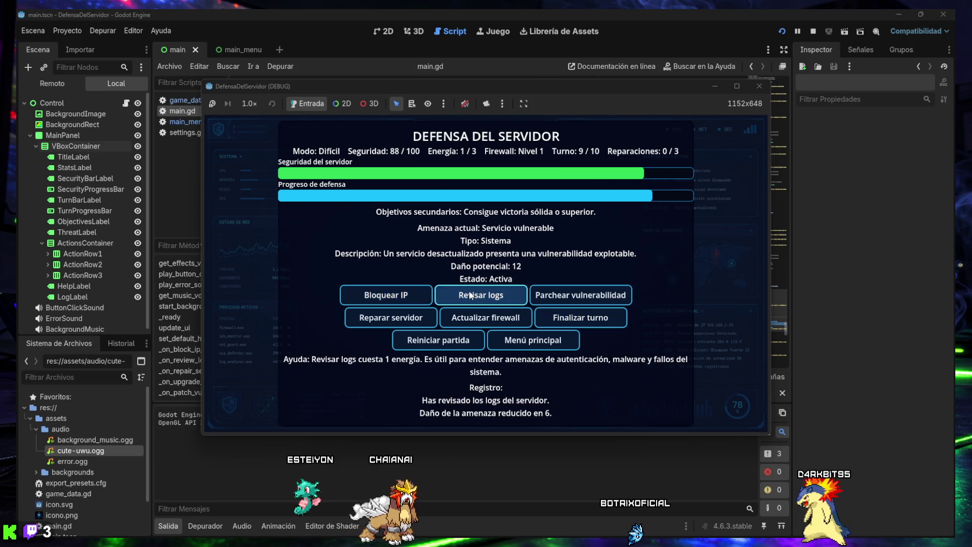
left_click(471, 295)
left_click(472, 296)
left_click(581, 318)
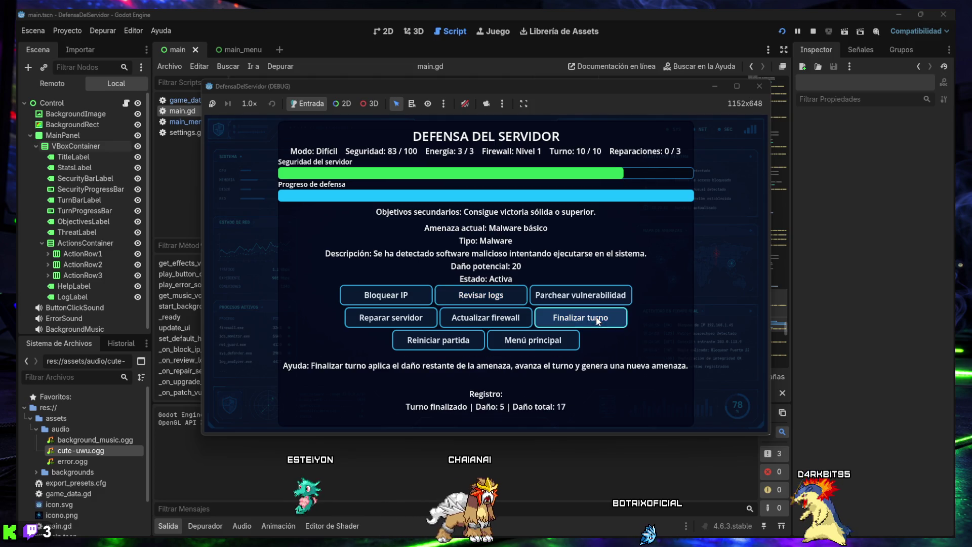
left_click(499, 302)
left_click(498, 302)
left_click(498, 302)
left_click(552, 311)
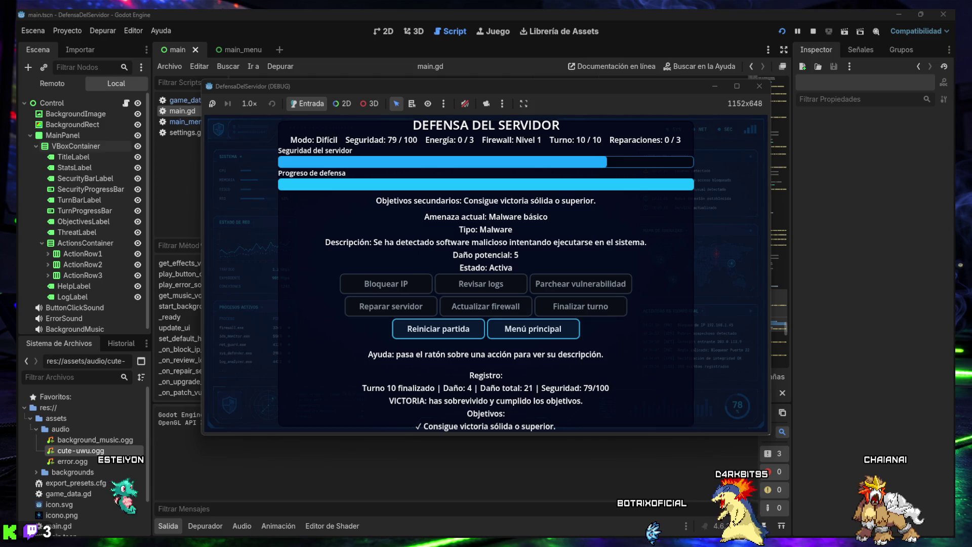
Restart the match and play turns 1-4 with log reviews and an IP block
left_click(433, 333)
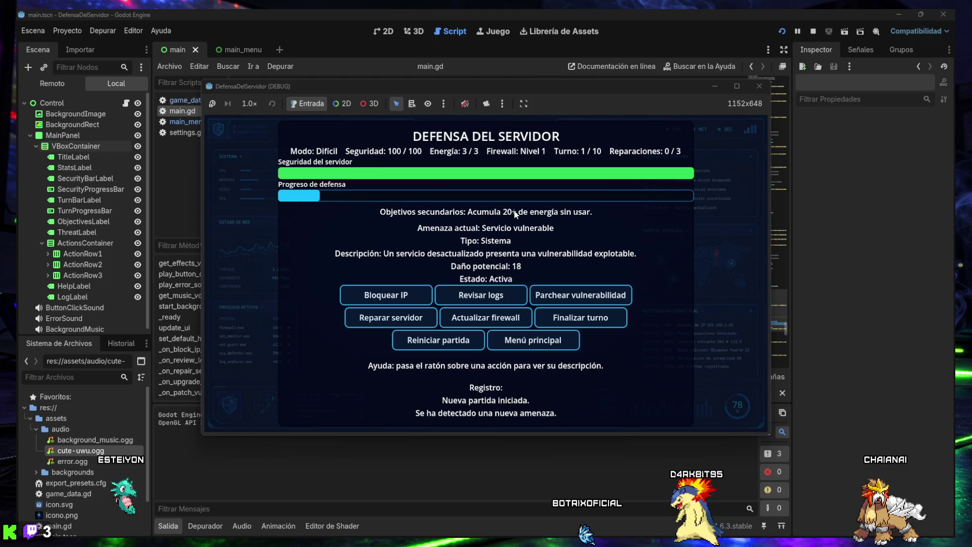
left_click(409, 303)
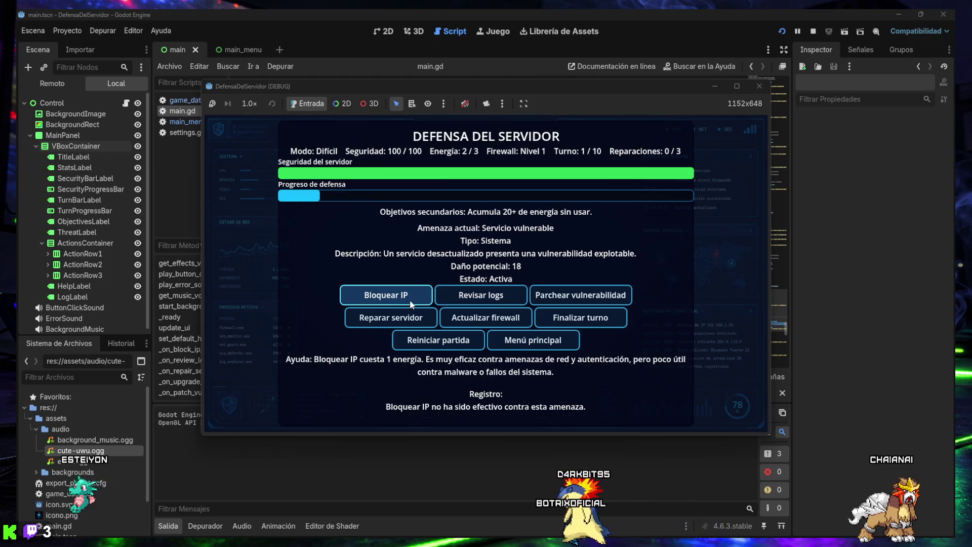
left_click(470, 297)
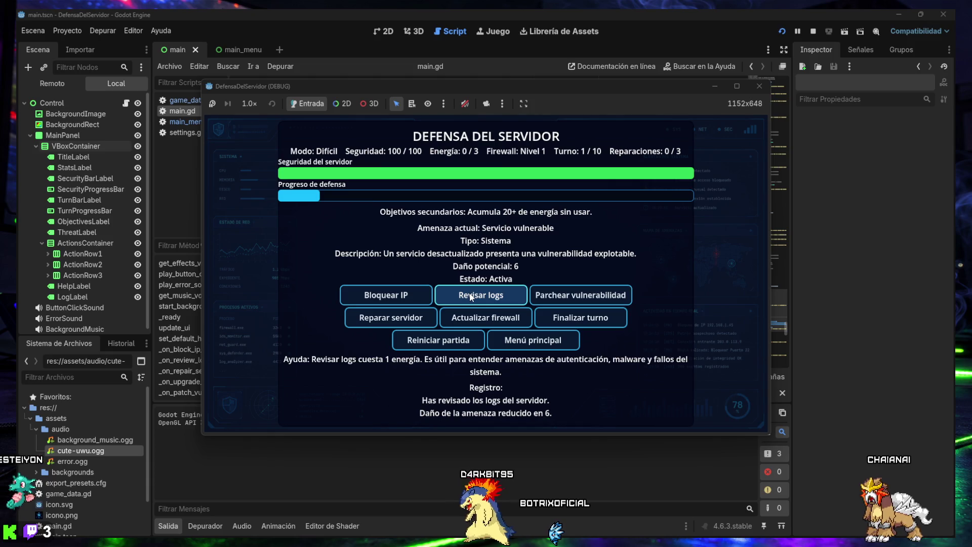
left_click(538, 316)
left_click(481, 296)
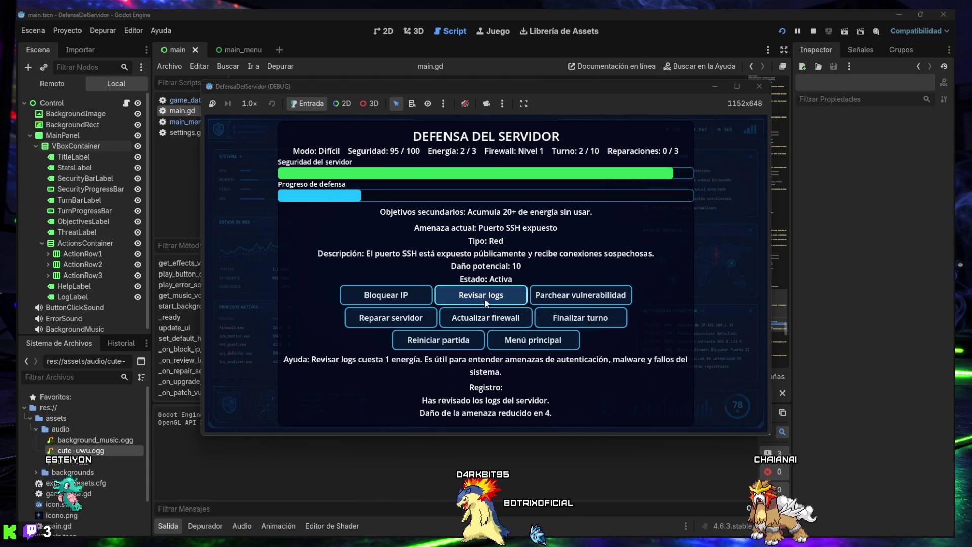
left_click(544, 314)
left_click(485, 298)
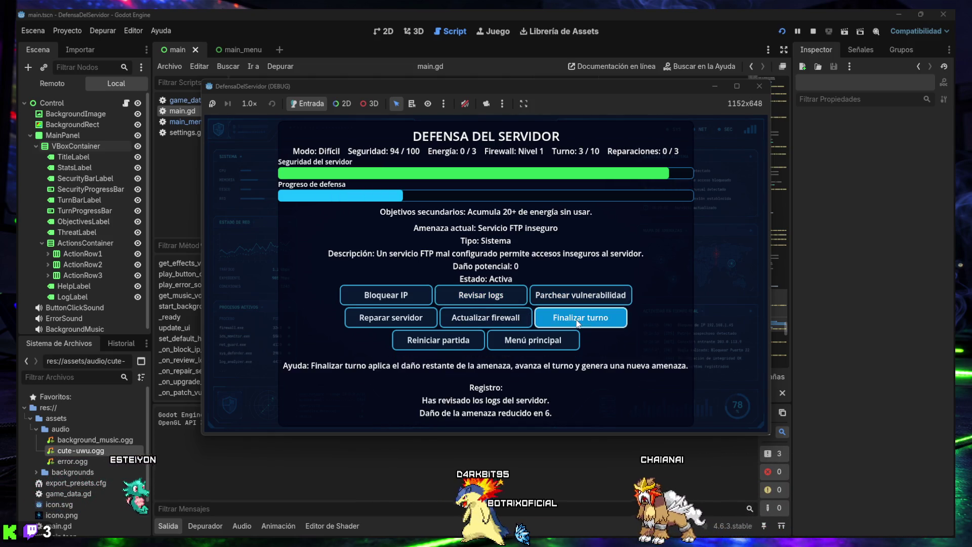
left_click(577, 317)
left_click(386, 295)
left_click(577, 317)
Play turns 5-9, reviewing logs against FTP, SSH, malware and backdoor threats
left_click(505, 302)
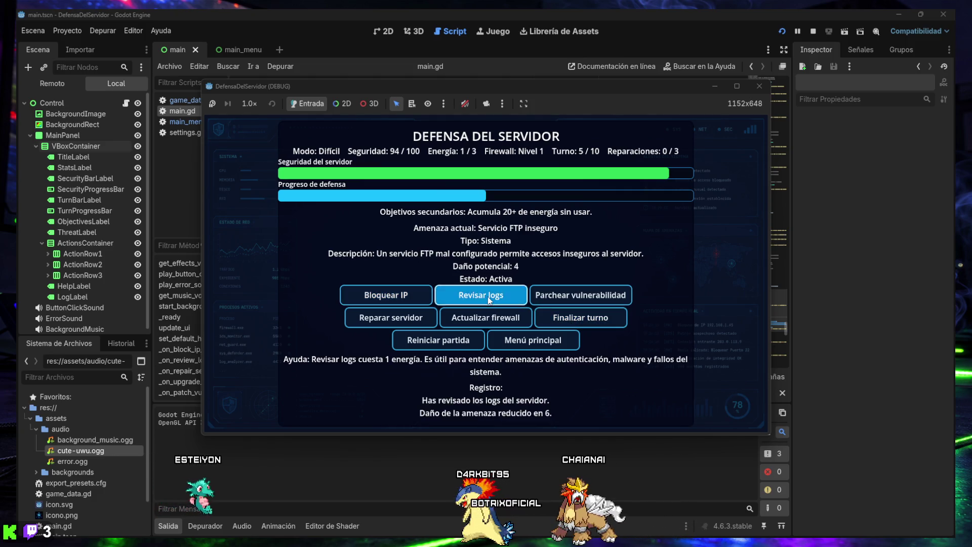
left_click(580, 317)
left_click(498, 299)
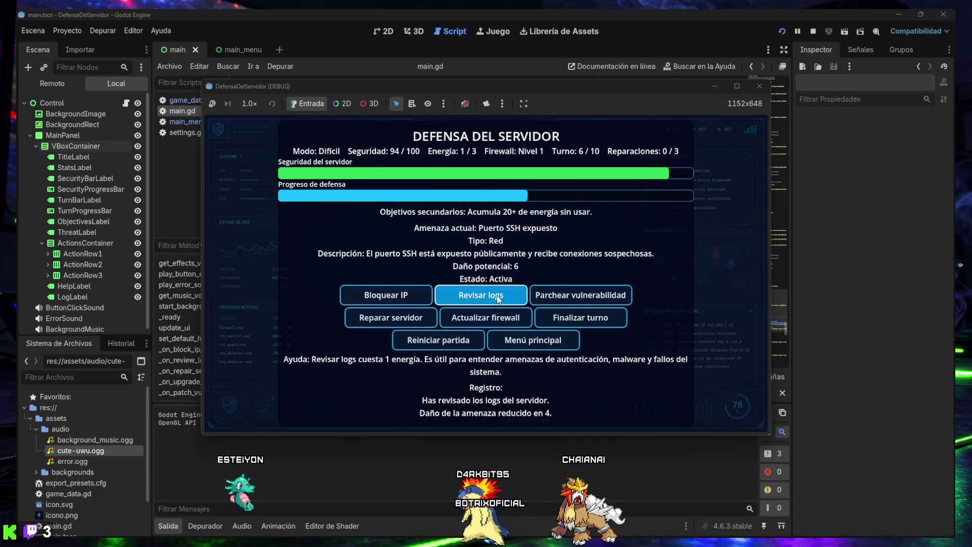
left_click(572, 318)
left_click(506, 299)
left_click(577, 317)
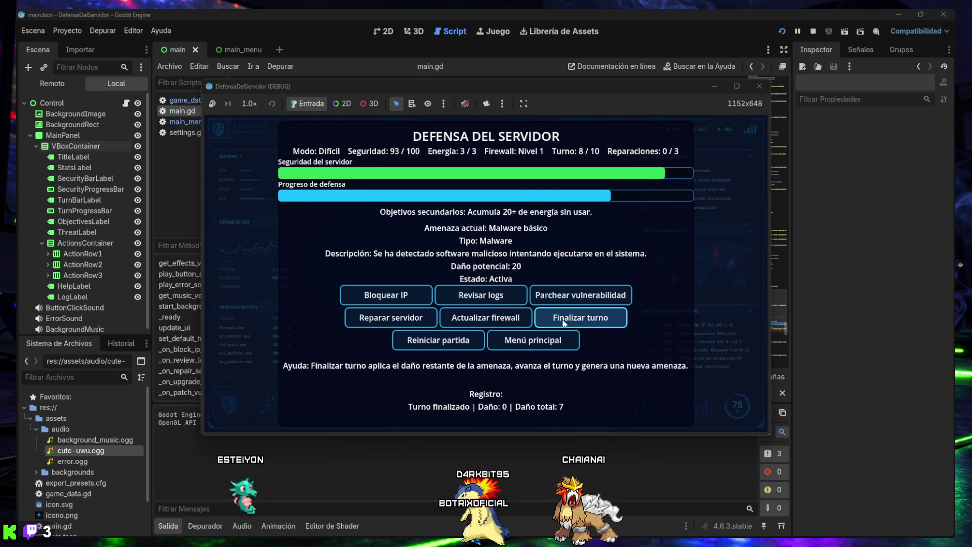
left_click(500, 297)
left_click(551, 319)
left_click(480, 296)
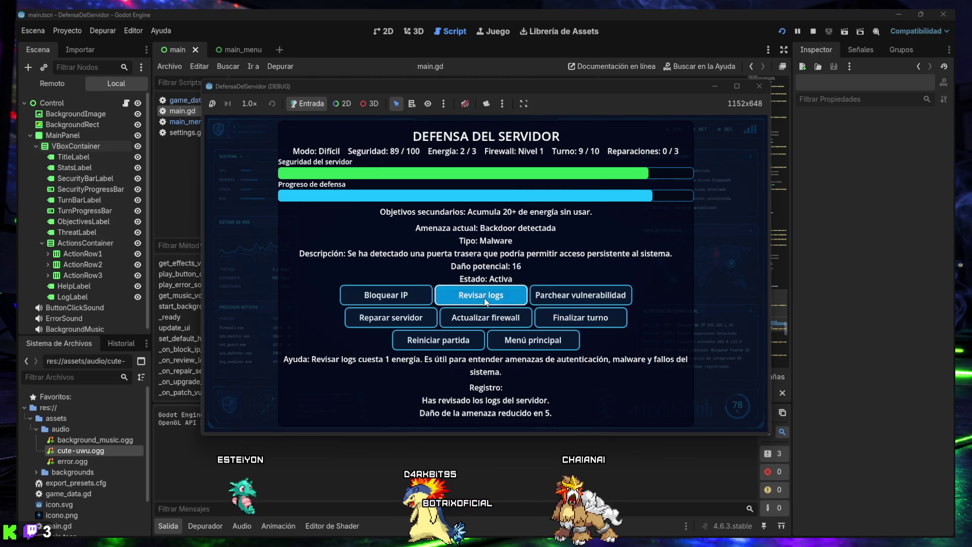
left_click(481, 296)
left_click(585, 320)
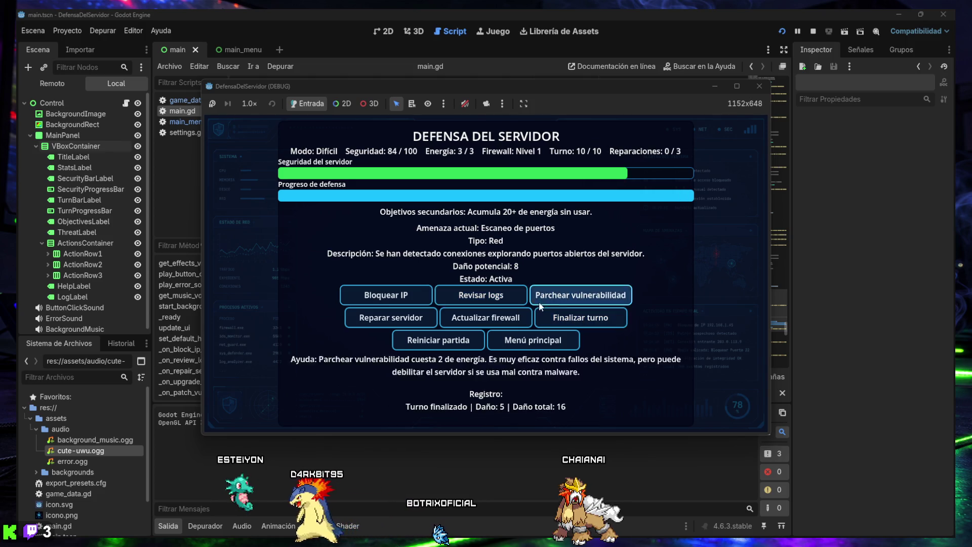
Block the scan's IP, end turn 10 to see the summary, then restart at turn 1/10
left_click(386, 295)
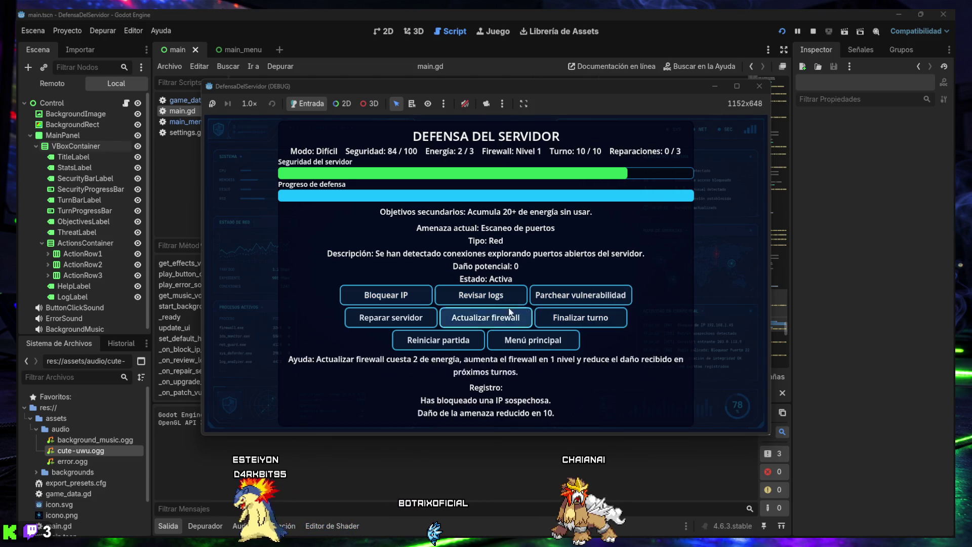
left_click(583, 321)
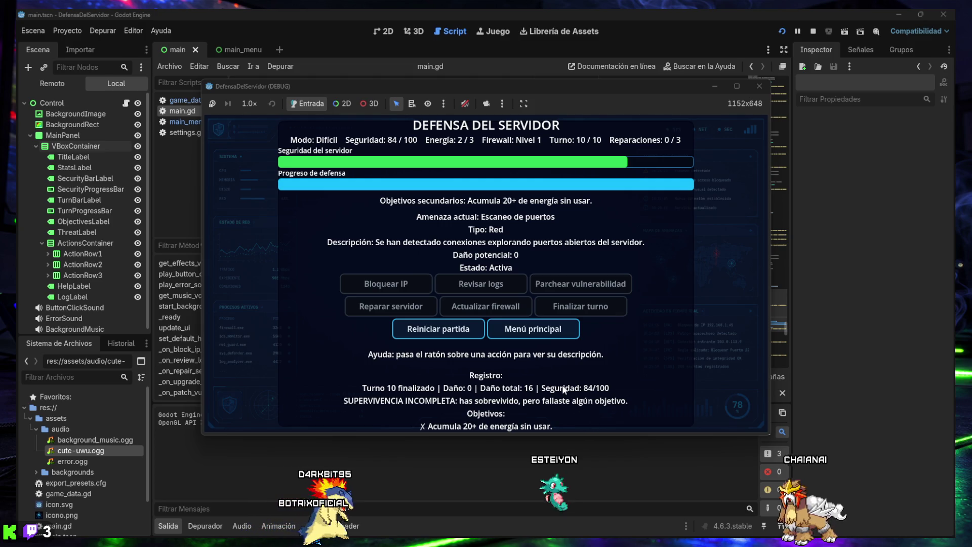
left_click(482, 333)
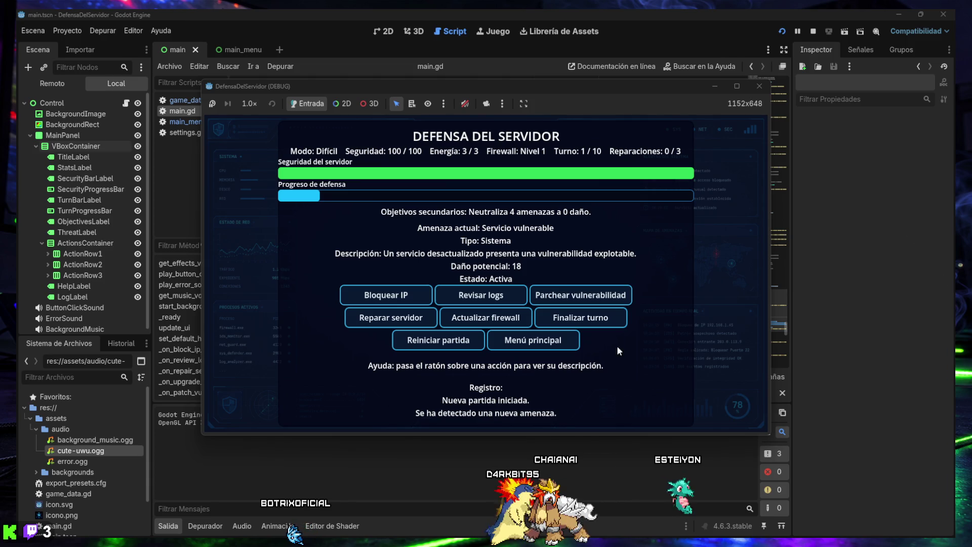
Go to the main menu and begin a Hardcore match facing a port-scan threat of damage 8
left_click(529, 340)
left_click(499, 266)
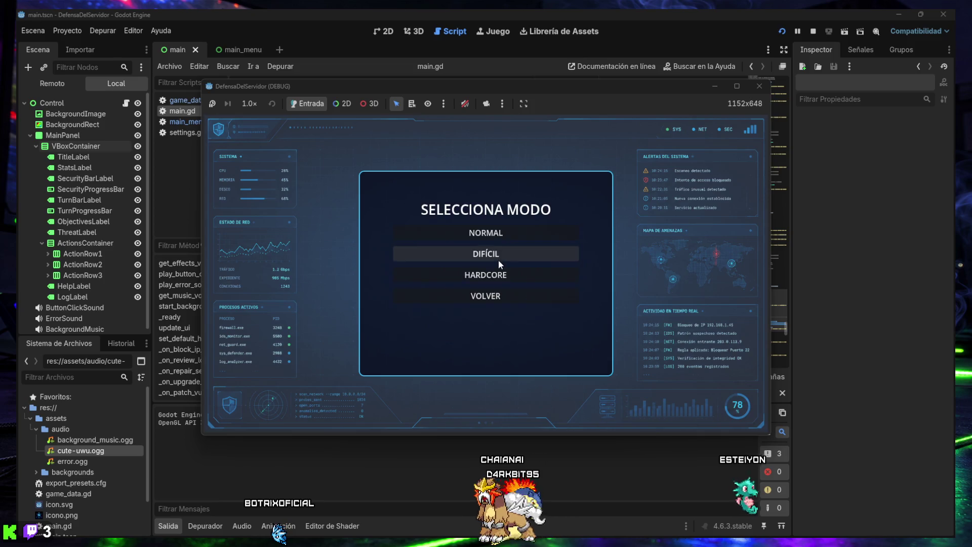
left_click(498, 278)
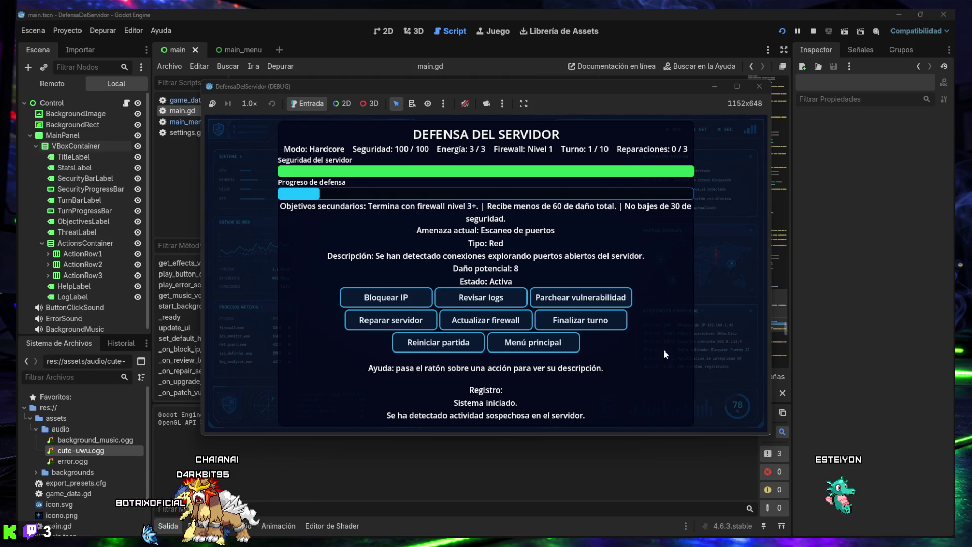
Play turns one to five, blocking the suspicious IP and reviewing logs against backdoor and FTP threats
left_click(386, 297)
left_click(580, 319)
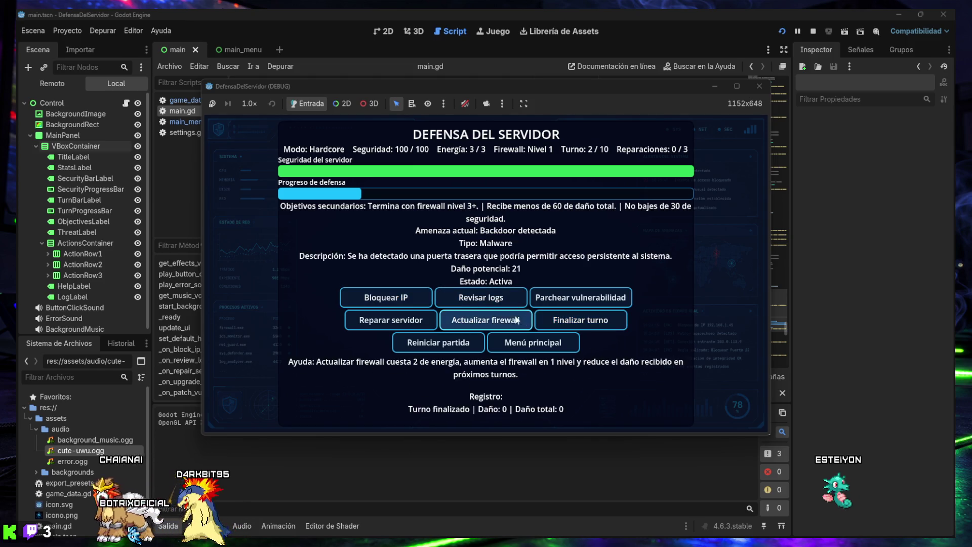
left_click(481, 302)
left_click(580, 323)
left_click(481, 298)
left_click(481, 299)
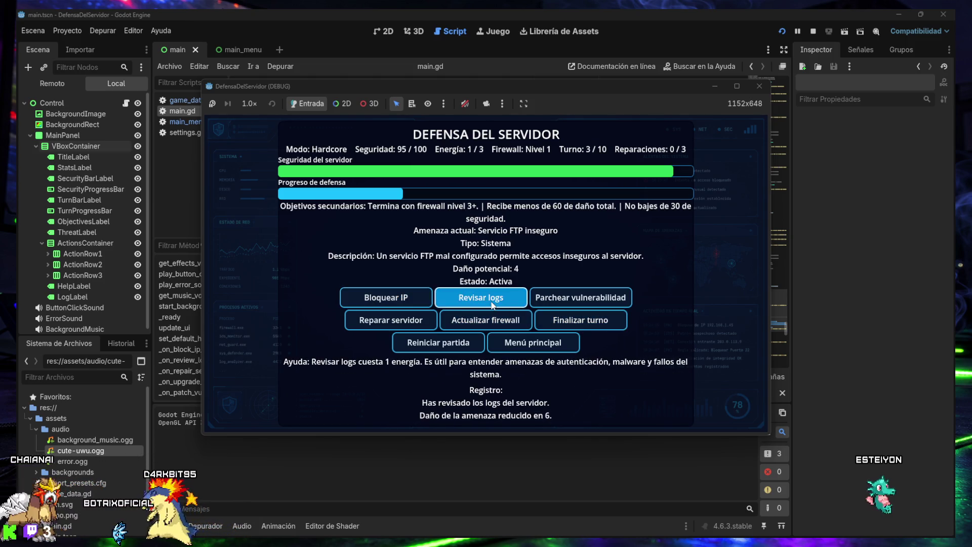
left_click(481, 299)
left_click(580, 320)
left_click(482, 299)
Play turns six to ten, reviewing logs and blocking the bot's IP, finishing at 86/100 security
left_click(482, 299)
left_click(580, 320)
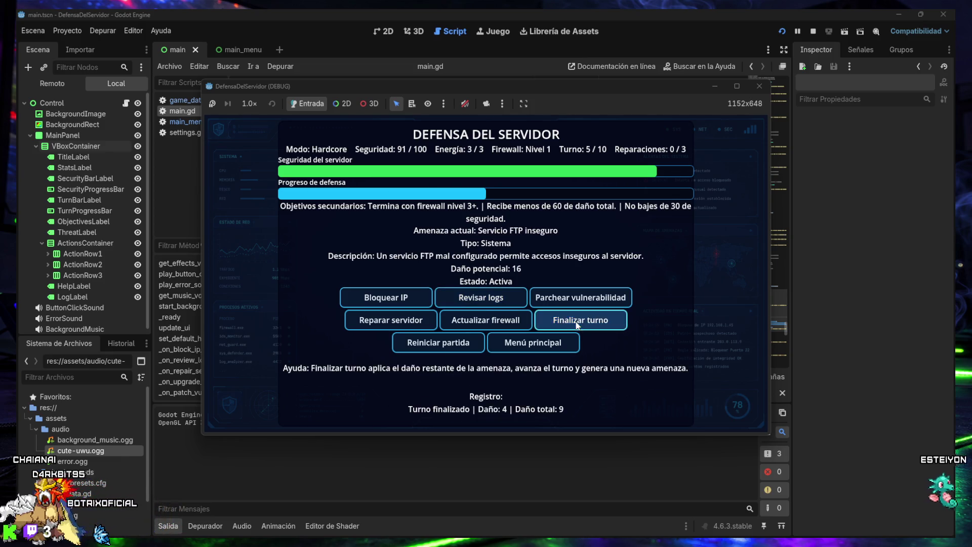
left_click(486, 299)
left_click(580, 320)
left_click(482, 299)
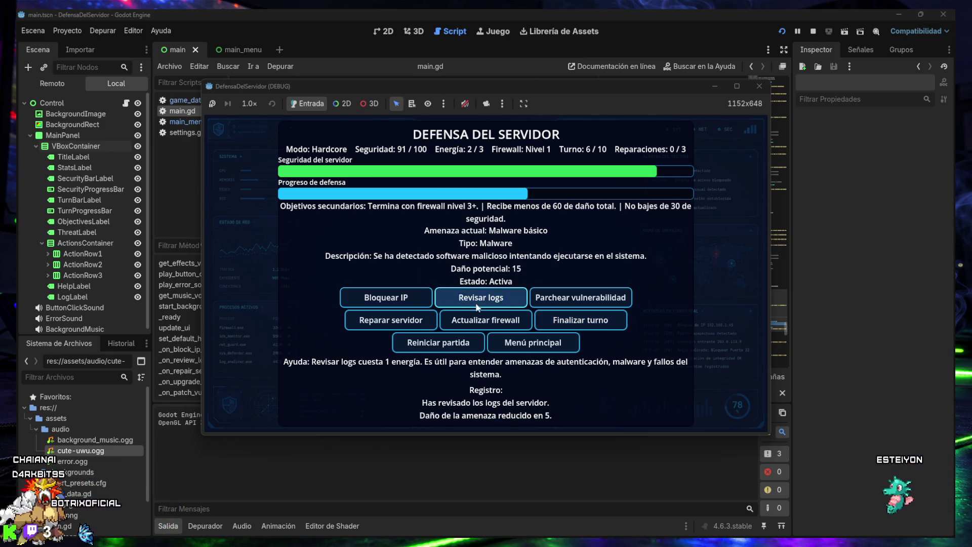
left_click(481, 298)
left_click(481, 298)
left_click(549, 324)
left_click(481, 298)
left_click(482, 298)
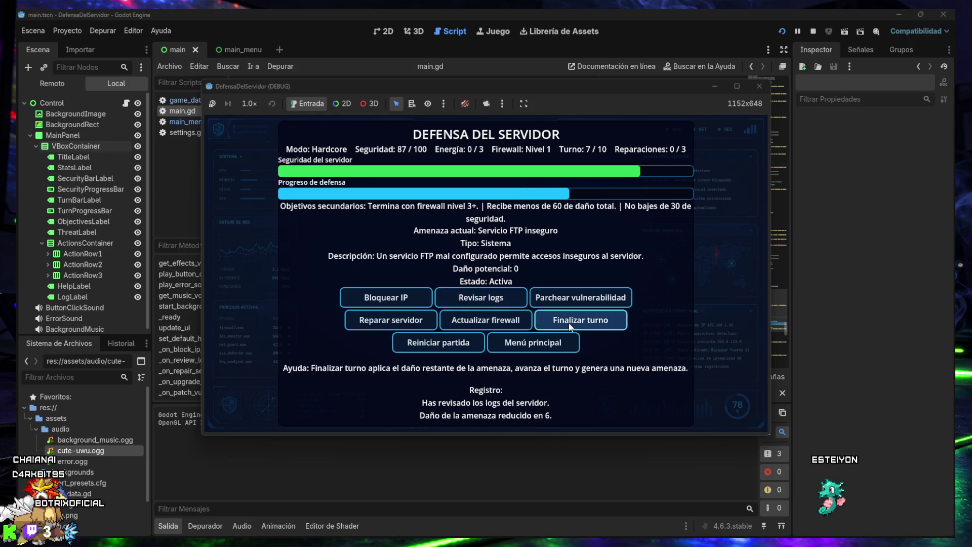
left_click(580, 320)
left_click(498, 304)
left_click(498, 303)
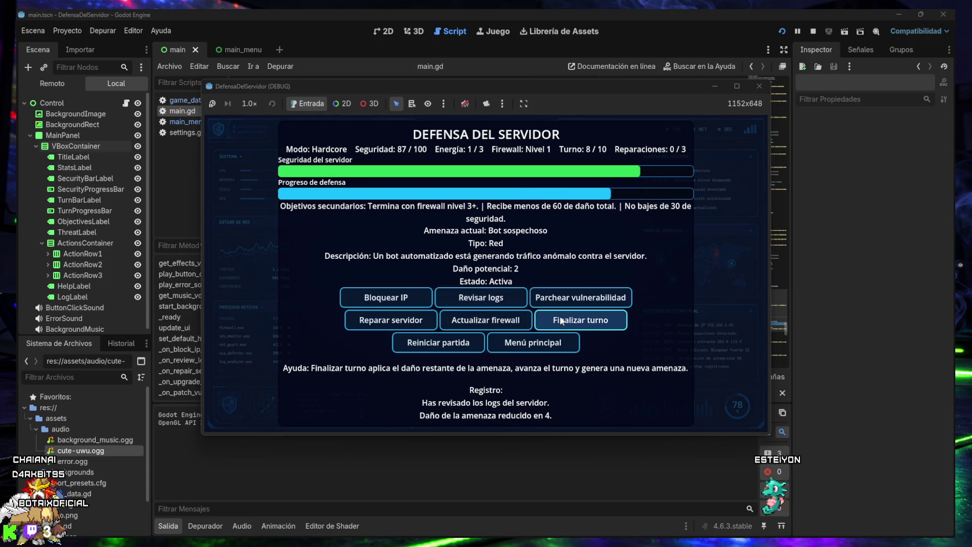
left_click(385, 298)
left_click(580, 320)
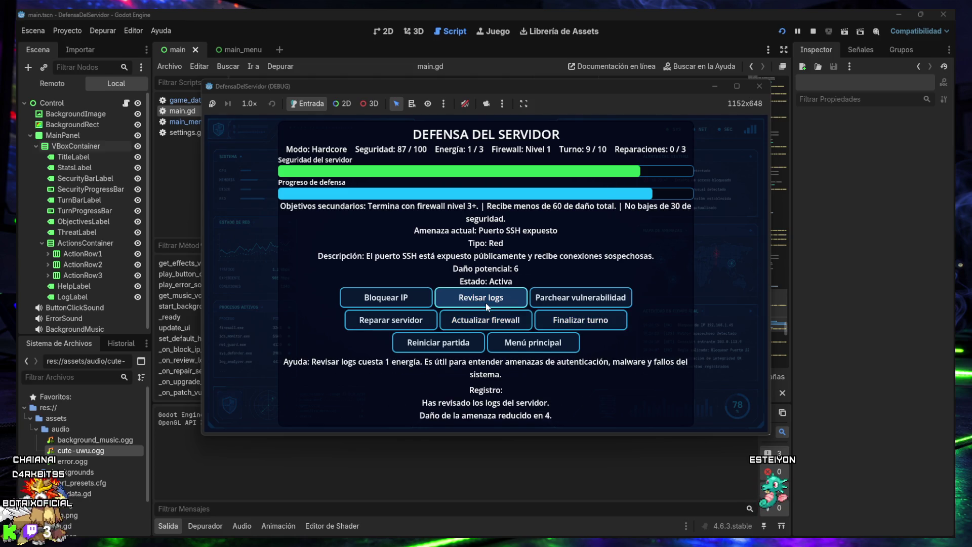
left_click(577, 318)
left_click(482, 296)
left_click(482, 296)
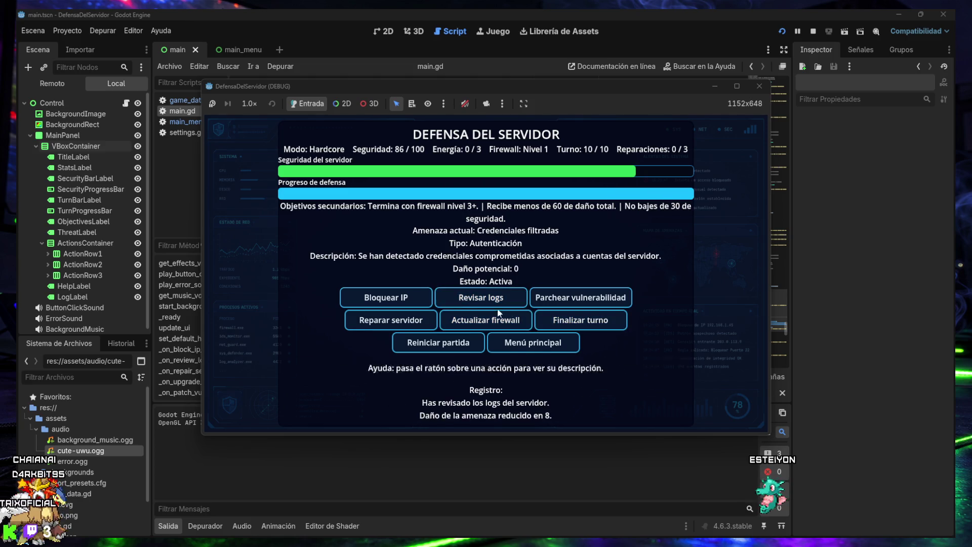
left_click(580, 320)
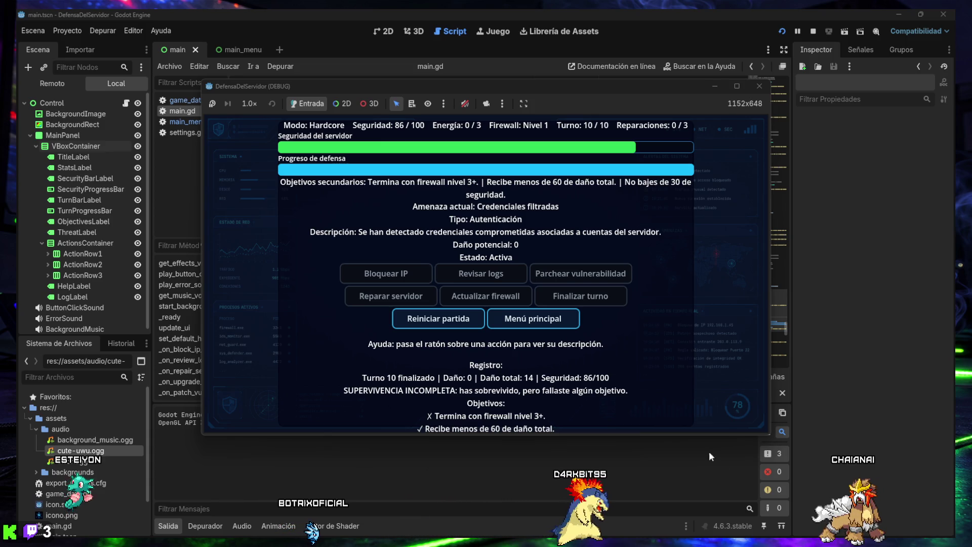
Start a screen capture with Win+Shift+S over the finished Hardcore results screen
key("super+shift+s")
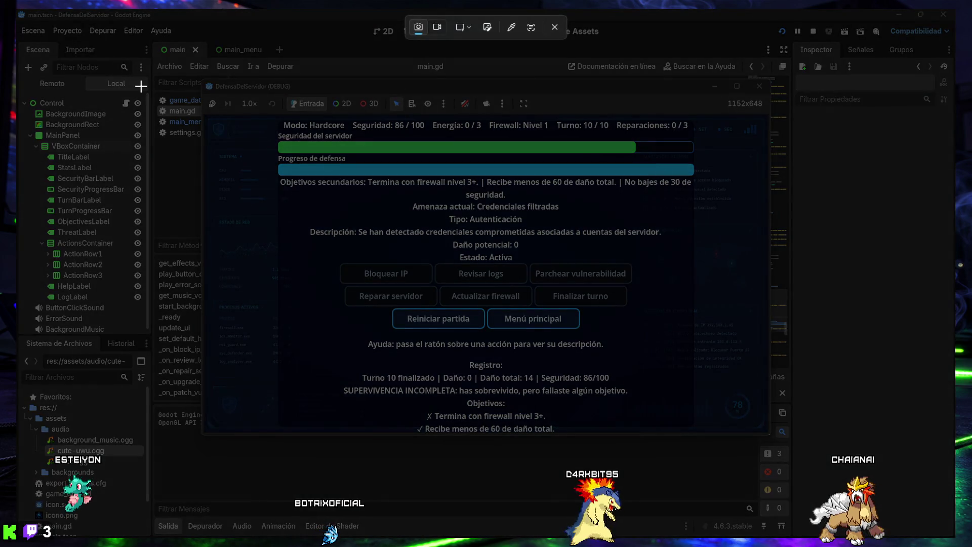
Capture the whole screen showing SUPERVIVENCIA INCOMPLETA with the failed firewall and met damage objectives
mouse_move(16, 9)
left_mouse_down()
mouse_move(632, 348)
mouse_move(899, 531)
mouse_move(953, 539)
left_mouse_up()
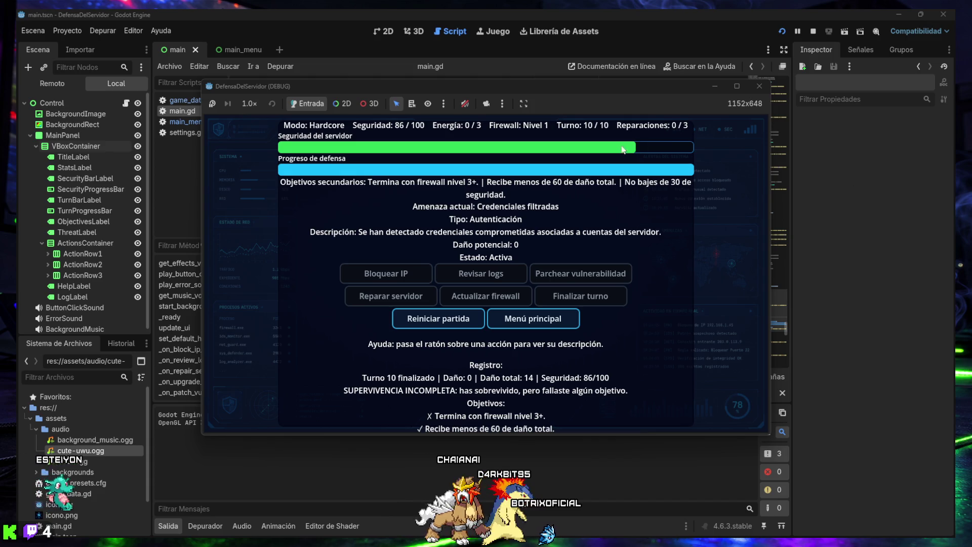
Close the running game and hide the output panel in the main.gd script editor
left_click(498, 324)
left_click(497, 329)
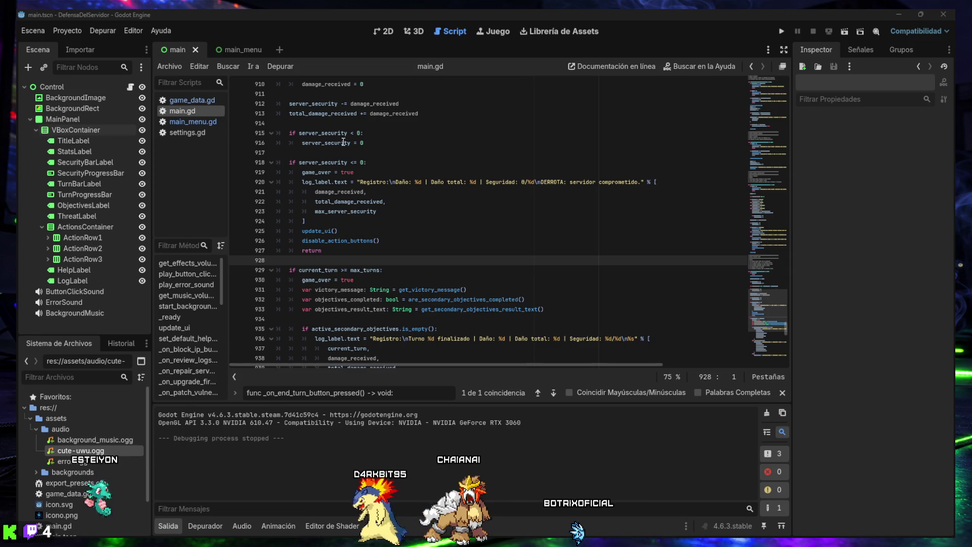
left_click(377, 241)
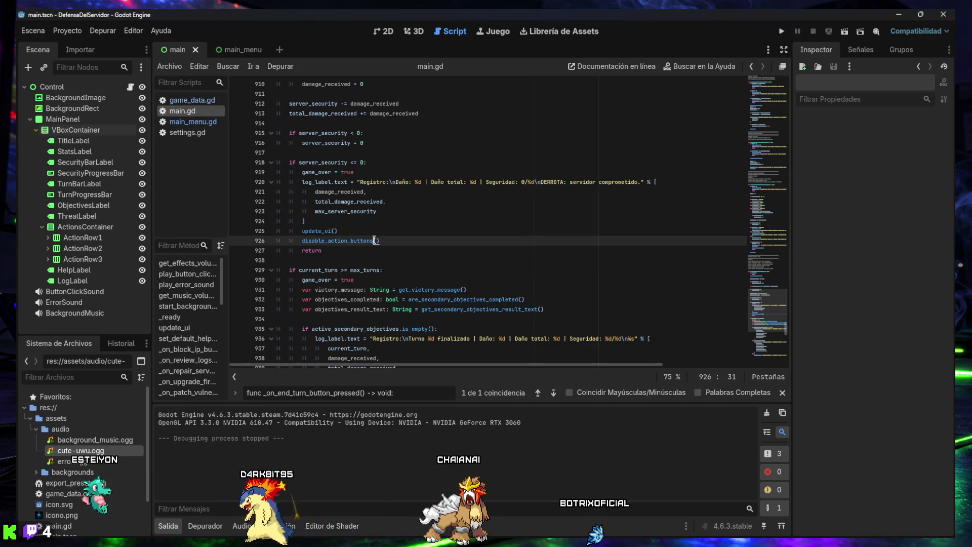
left_click(178, 527)
Find get_secondary_objectives_result_text and select the whole function with its comment header, lines 512–529
triple_click(300, 506)
type("func get_secondary_objectives_result_text() -> String:")
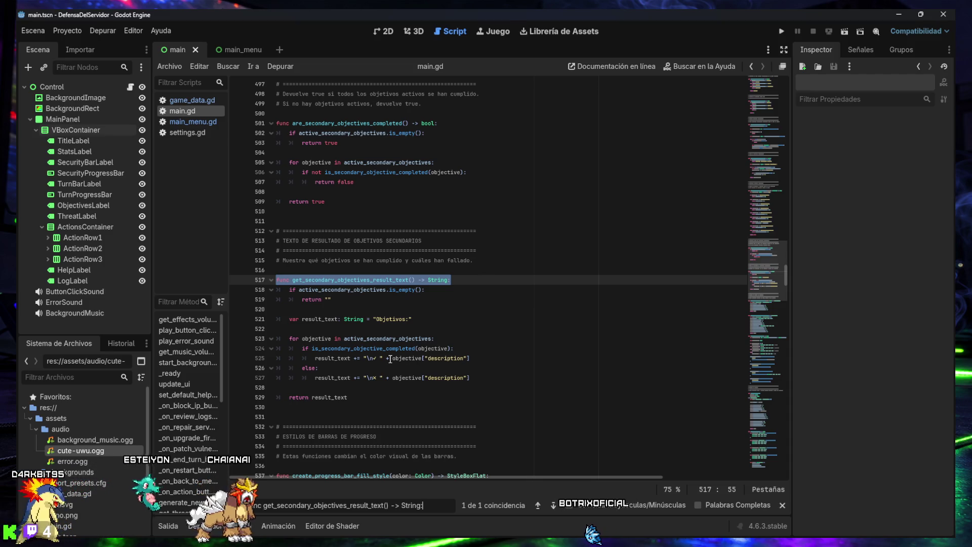
scroll(419, 387, "down", 2)
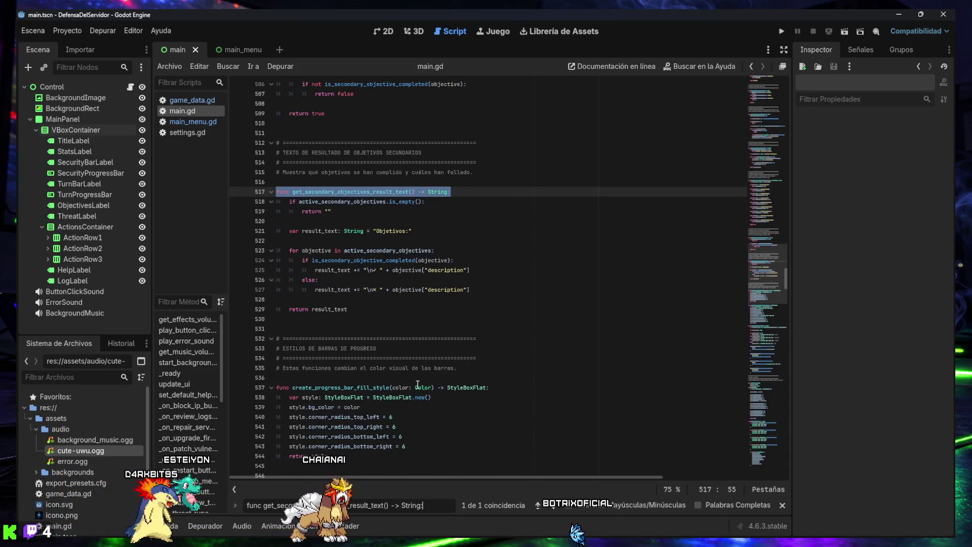
scroll(417, 383, "up", 1)
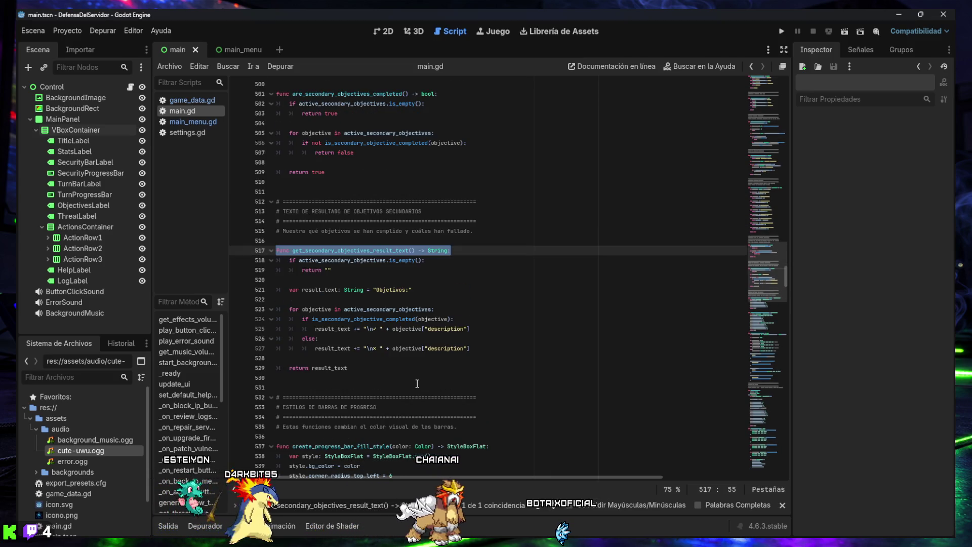
mouse_move(417, 379)
left_mouse_down()
mouse_move(287, 310)
mouse_move(274, 252)
left_mouse_up()
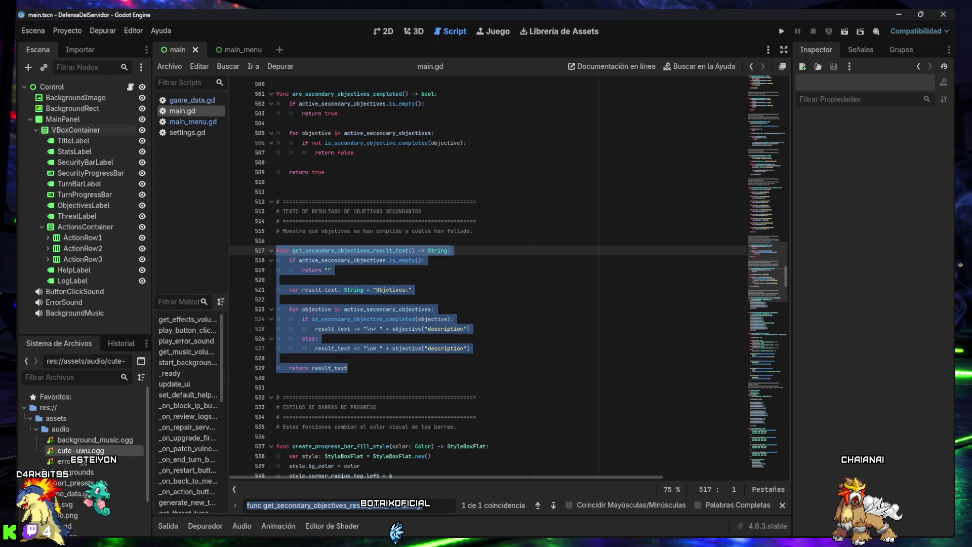
left_click(349, 260)
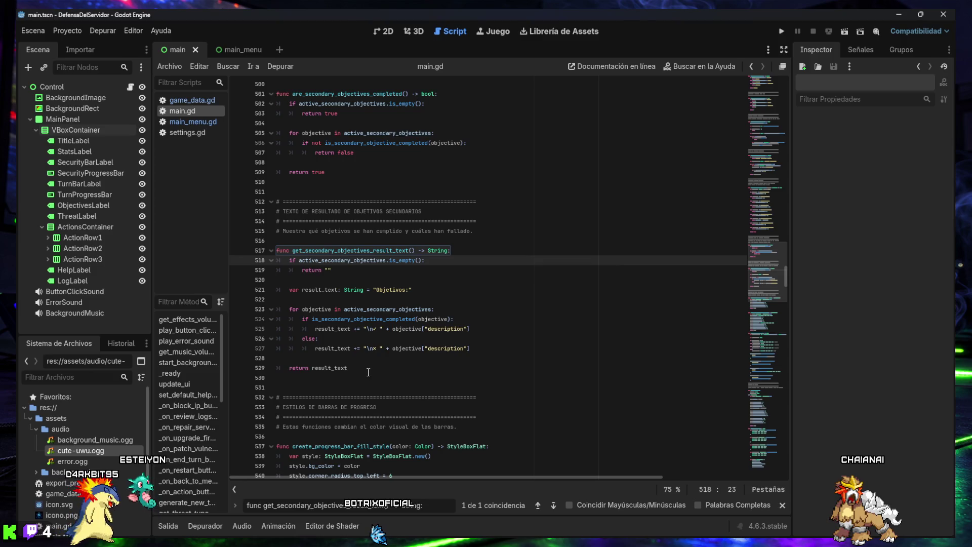
mouse_move(368, 372)
left_mouse_down()
mouse_move(324, 290)
mouse_move(299, 211)
mouse_move(277, 202)
left_mouse_up()
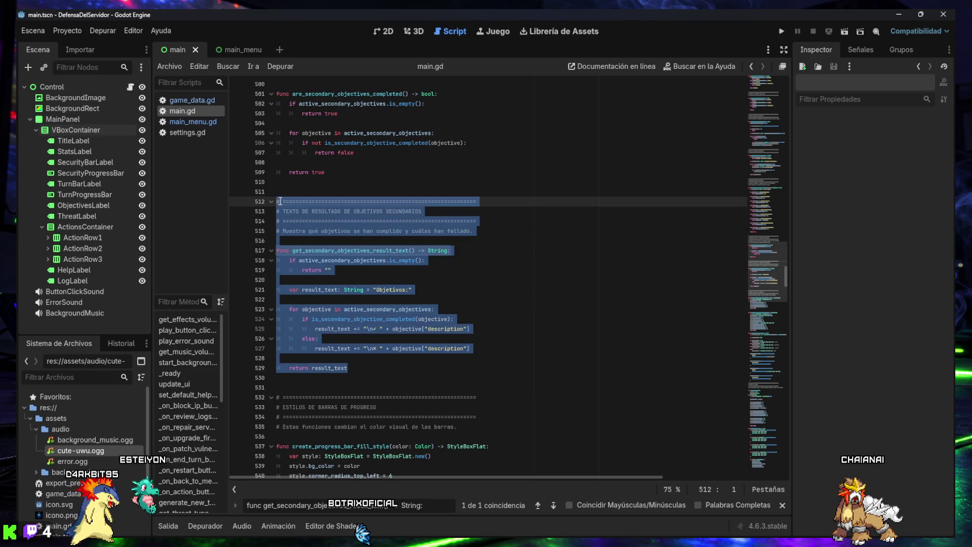
Paste the compact function returning 'Objetivos: %d/%d completados.' over the old one and save main.gd
key("ctrl+v")
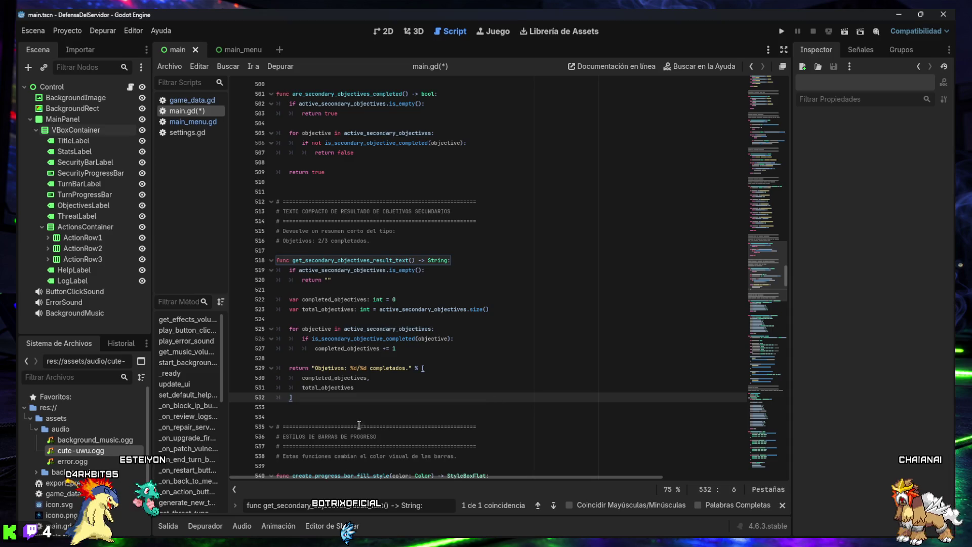
left_click(329, 408)
key("ctrl+s")
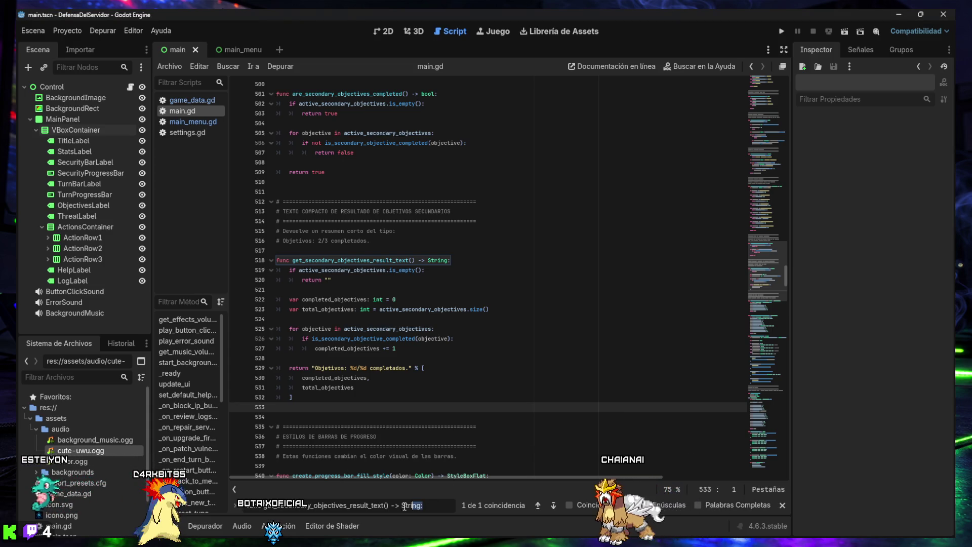
type("_on_end_turn_button_pressed()")
Scroll through _on_end_turn_button_pressed to read its victory logic
scroll(408, 332, "down", 1)
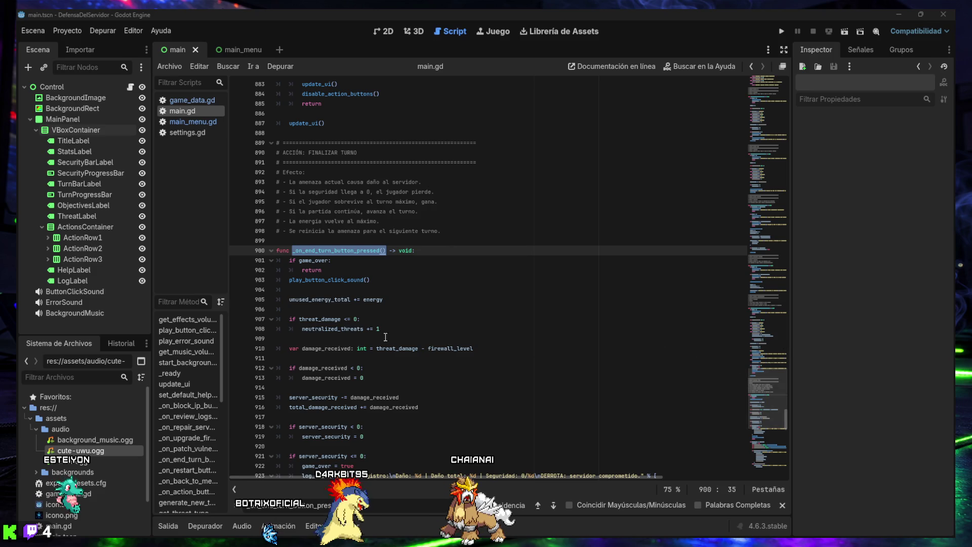
scroll(332, 360, "down", 2)
scroll(333, 360, "down", 2)
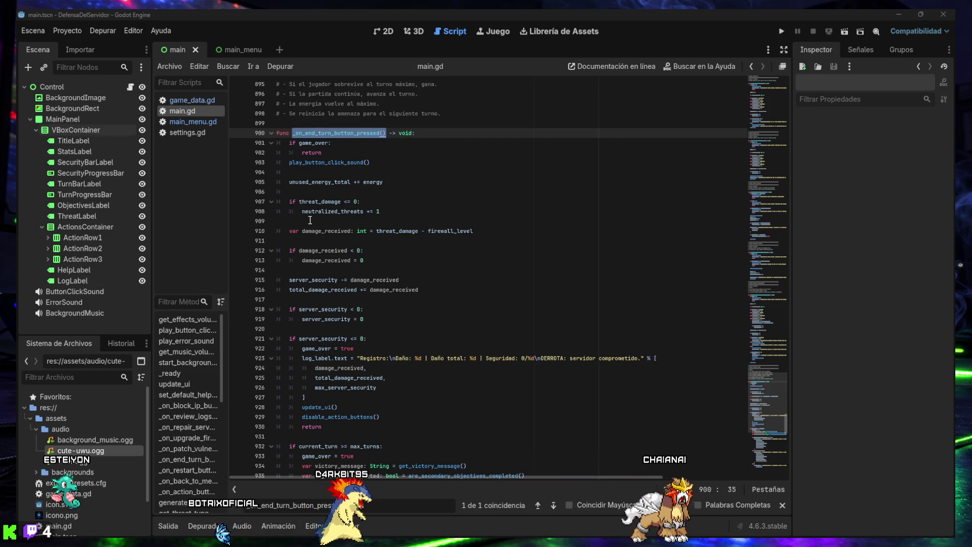
scroll(310, 144, "down", 1)
scroll(310, 144, "down", 1)
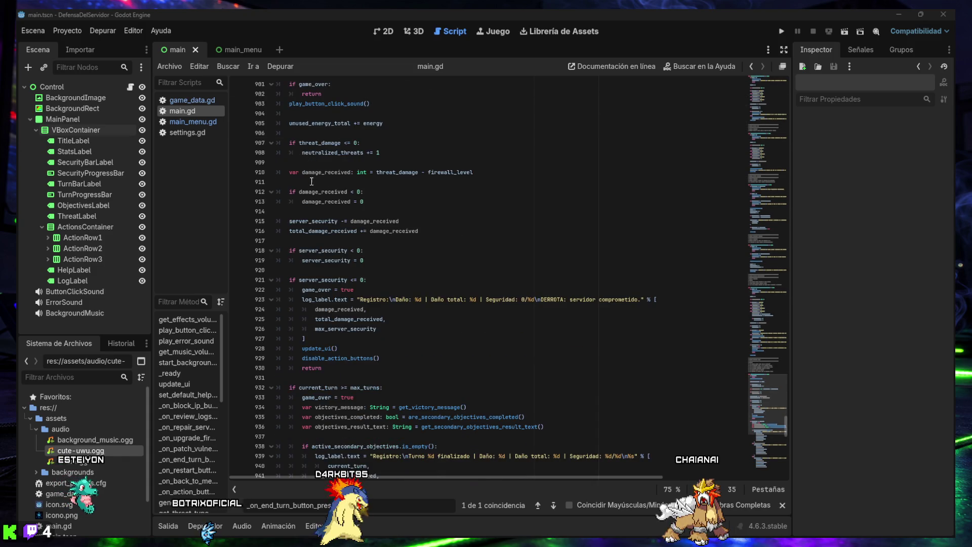
scroll(312, 386, "down", 2)
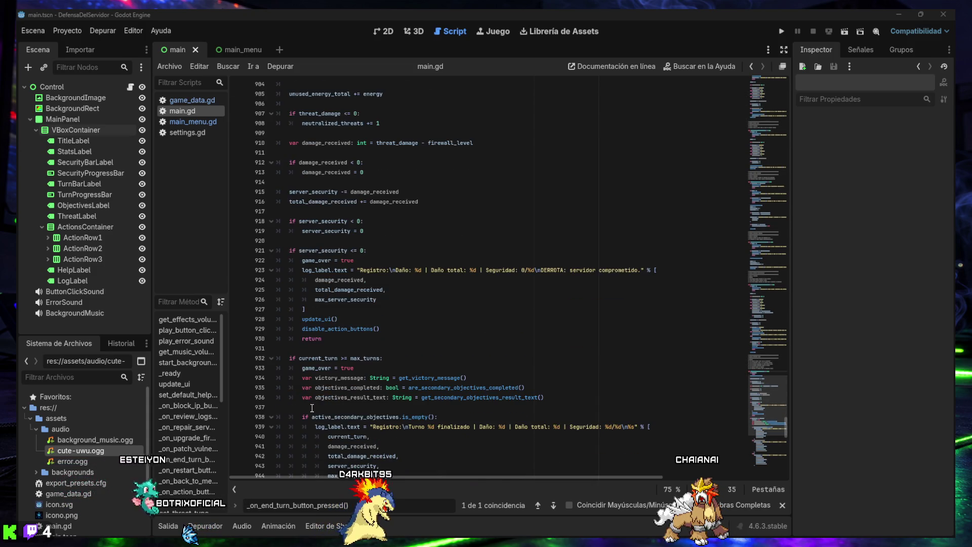
scroll(316, 418, "down", 3)
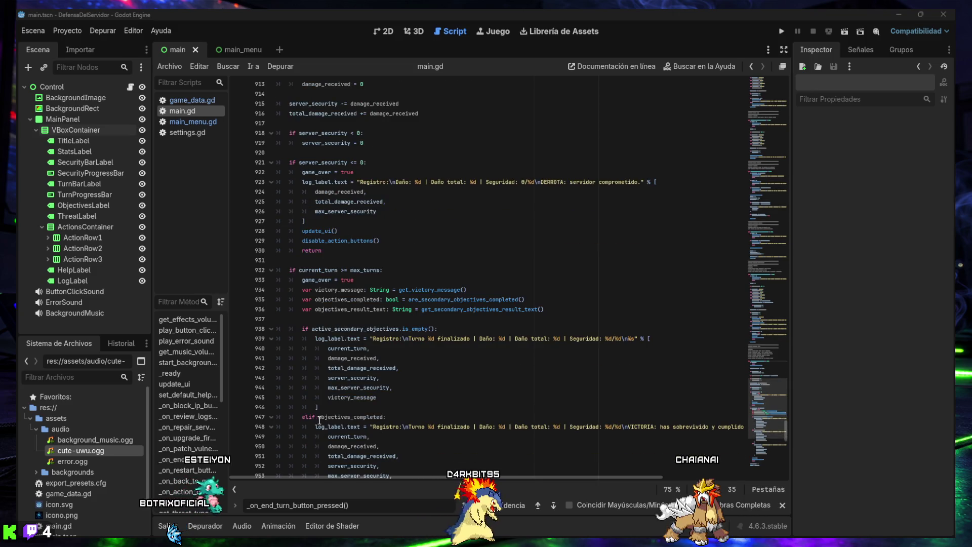
scroll(399, 407, "down", 3)
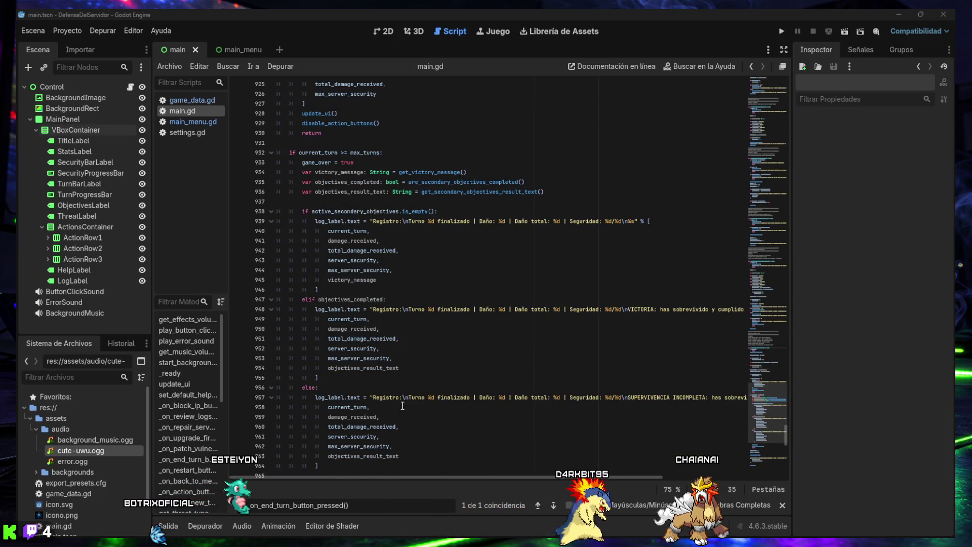
scroll(386, 413, "down", 1)
scroll(386, 412, "down", 3)
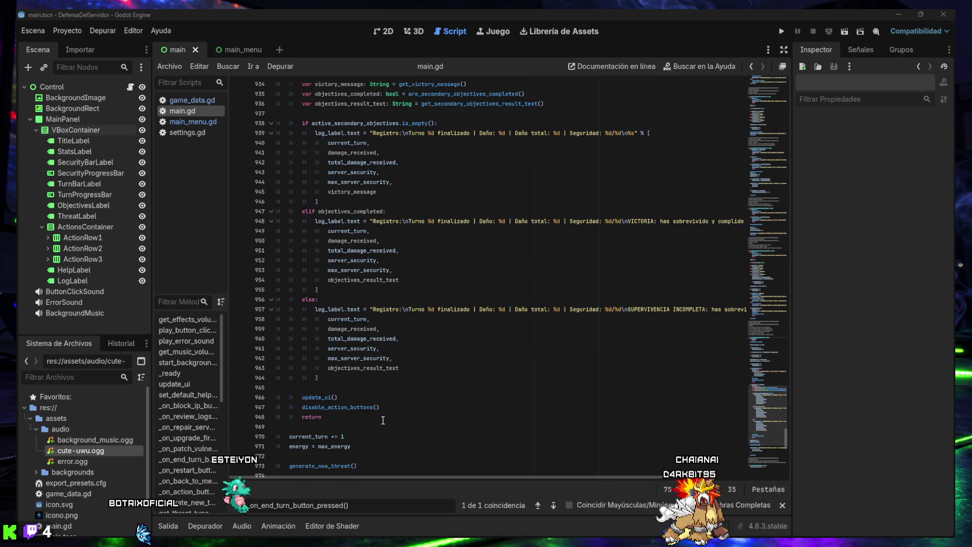
scroll(370, 414, "down", 2)
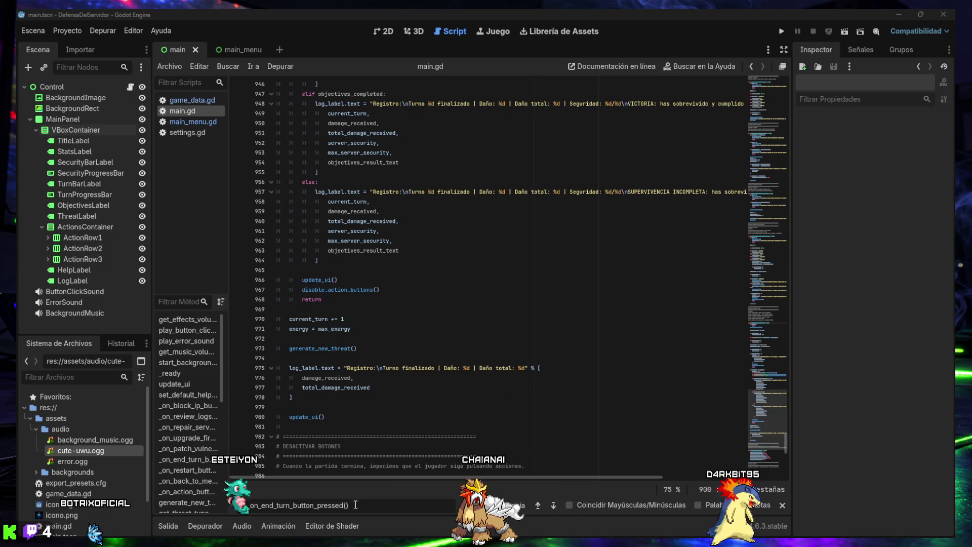
Search main.gd for objectives_result_text
key("ctrl+f")
scroll(377, 394, "up", 13)
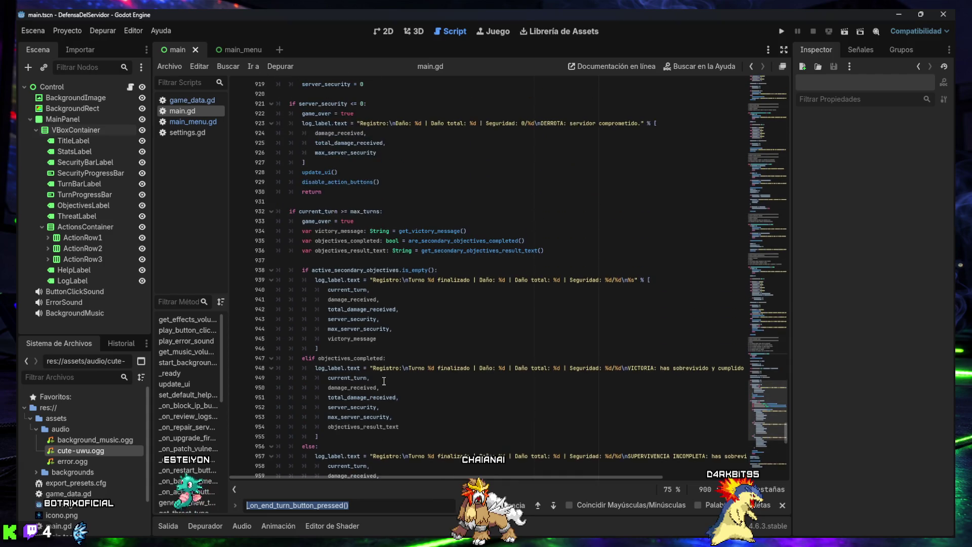
key("Return")
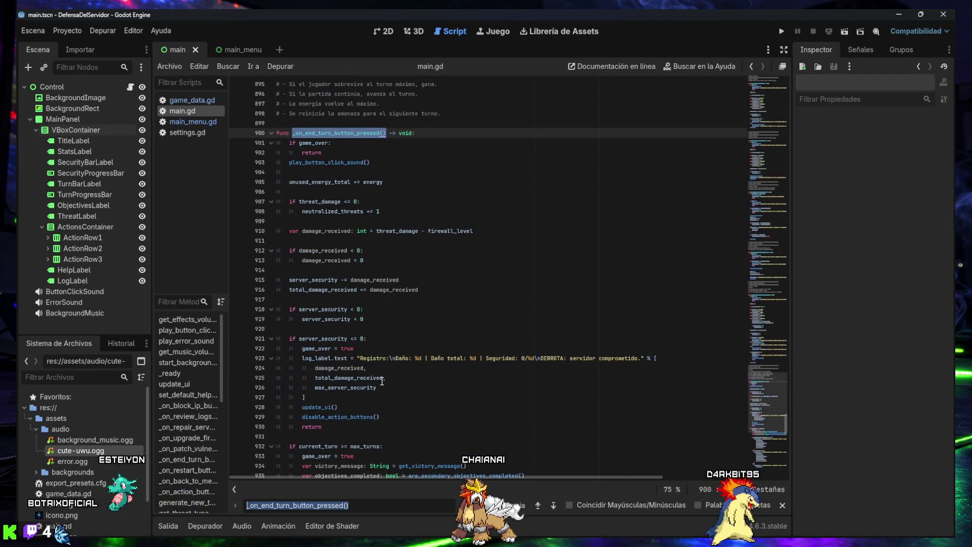
type("objectives_result_text")
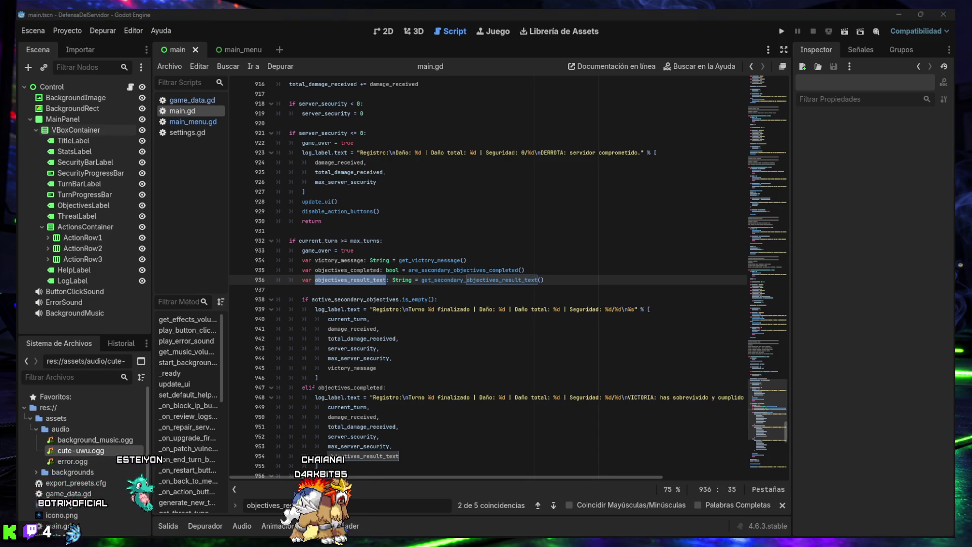
Search the line 936 objectives_result_text declaration, review the victory branches, then minimize Godot
left_click_drag(302, 279, 544, 280)
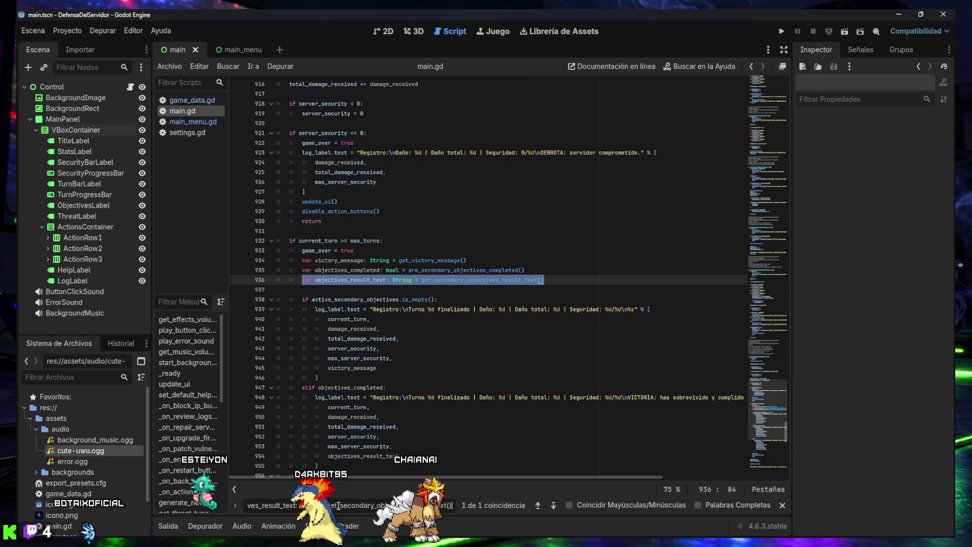
key("ctrl+f")
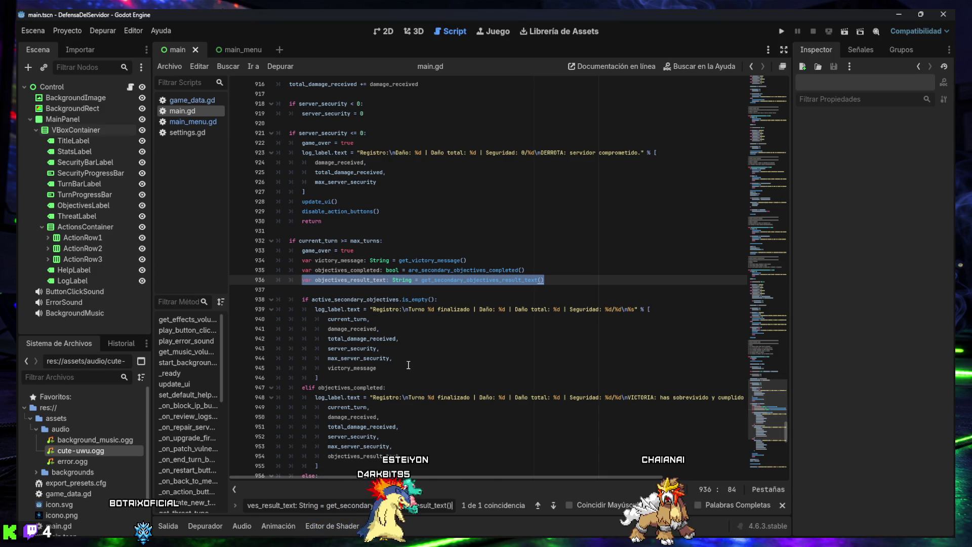
scroll(410, 363, "down", 2)
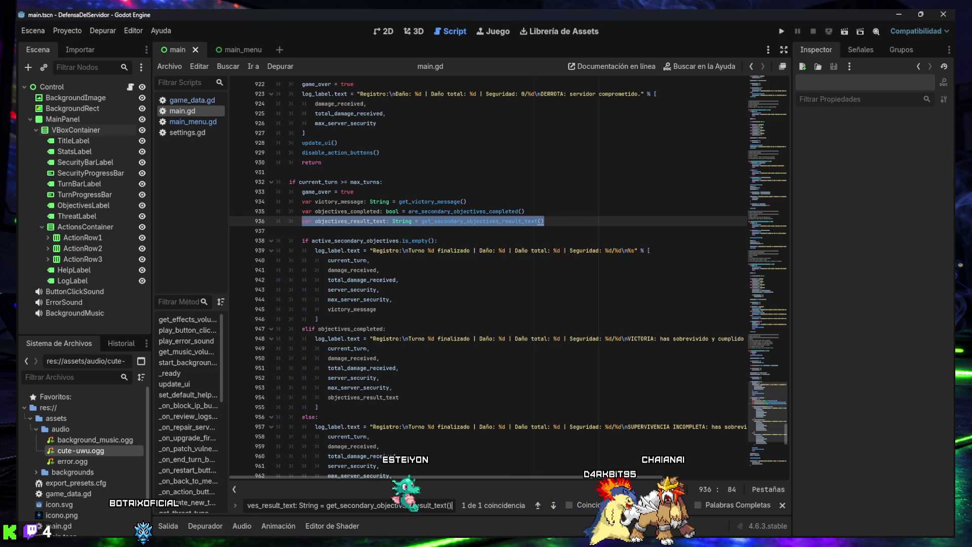
scroll(399, 375, "down", 3)
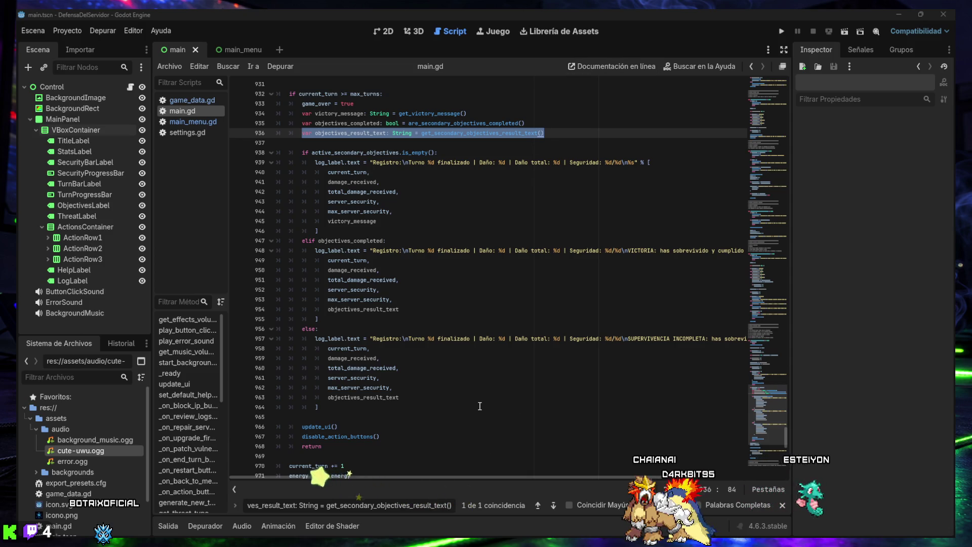
mouse_move(479, 540)
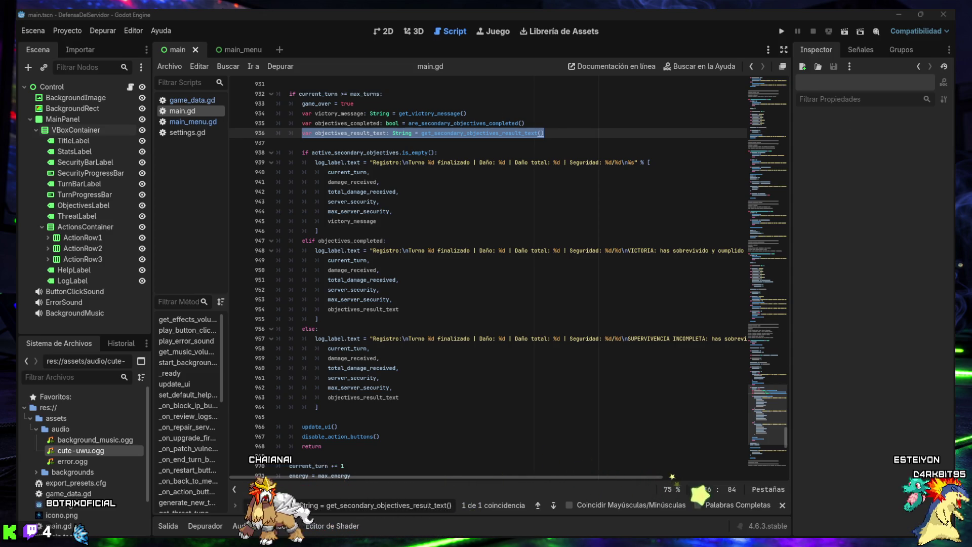
left_click(899, 13)
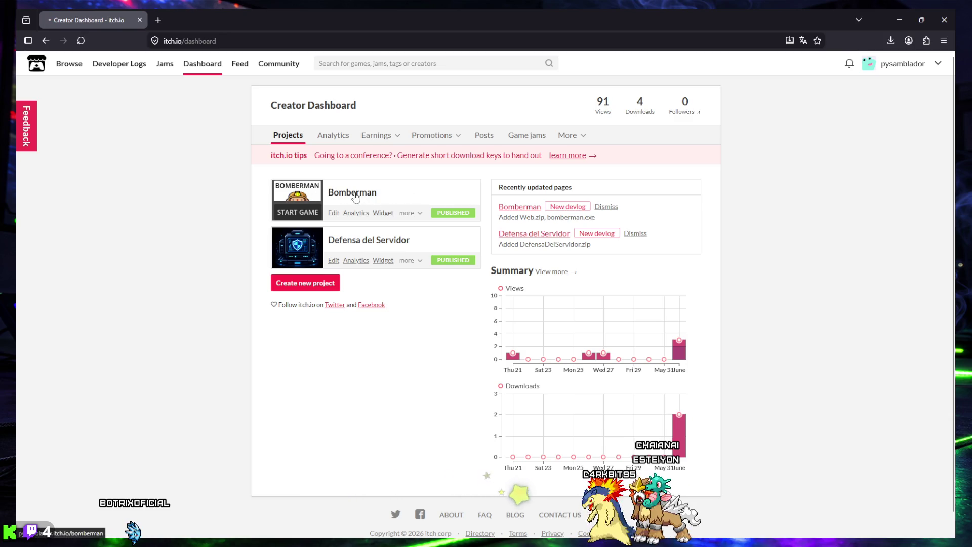
left_click(357, 195)
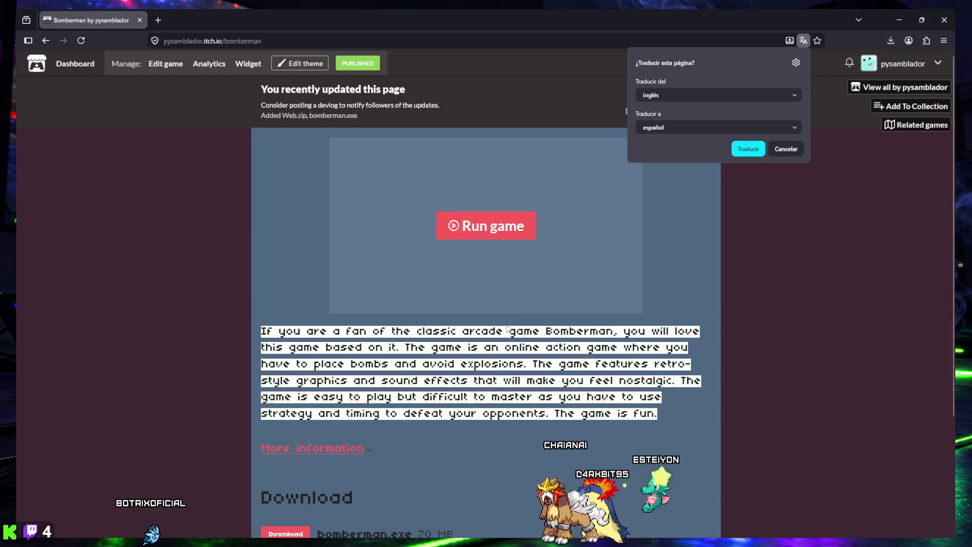
scroll(505, 317, "down", 2)
scroll(505, 317, "down", 1)
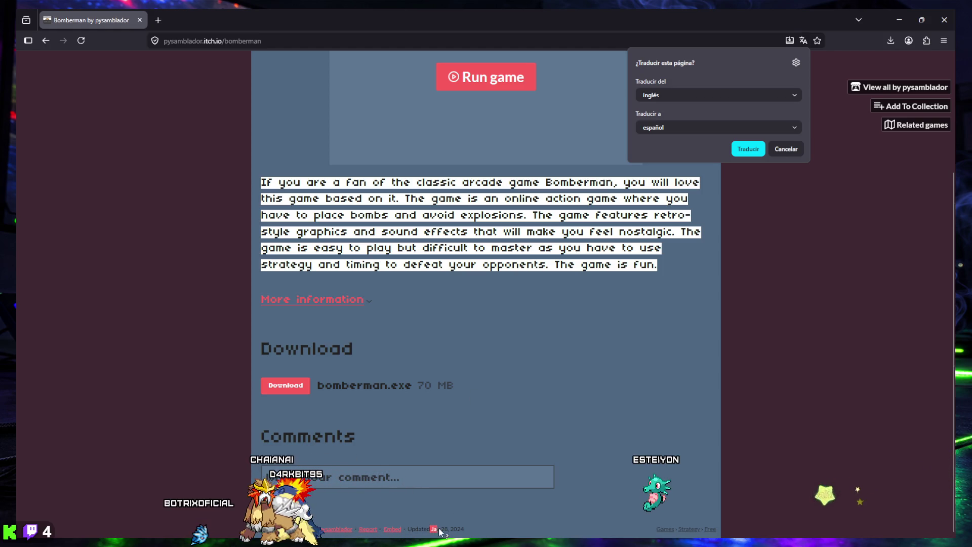
left_click_drag(439, 530, 449, 531)
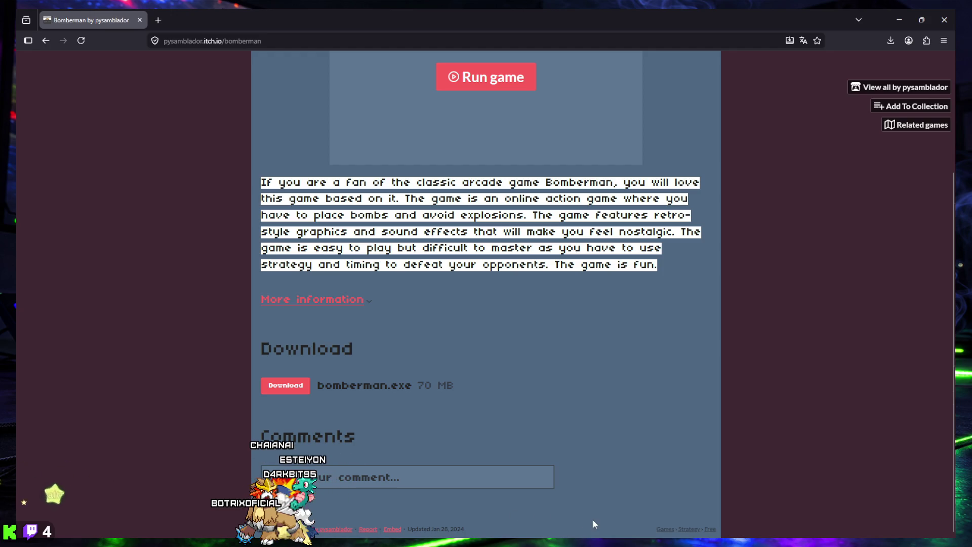
mouse_move(912, 526)
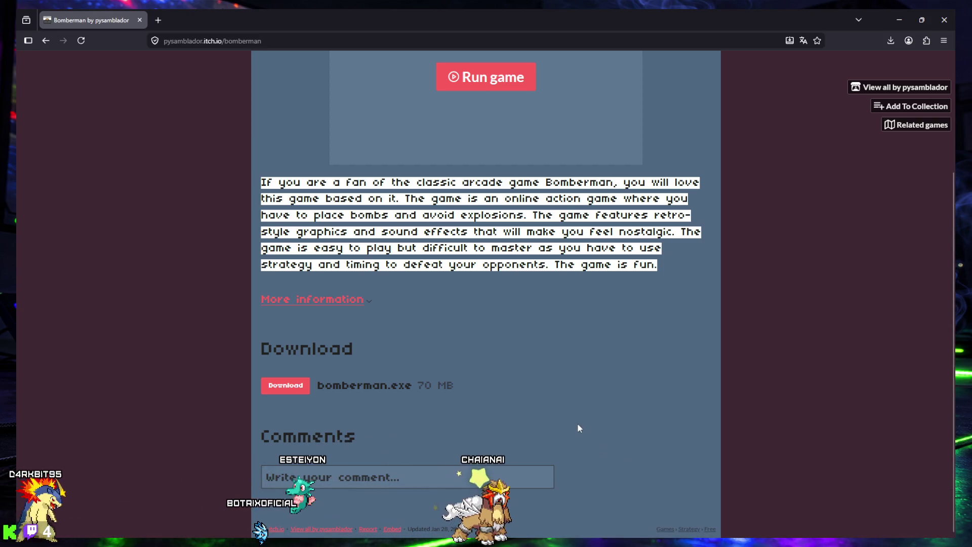
scroll(577, 423, "up", 3)
scroll(578, 428, "up", 1)
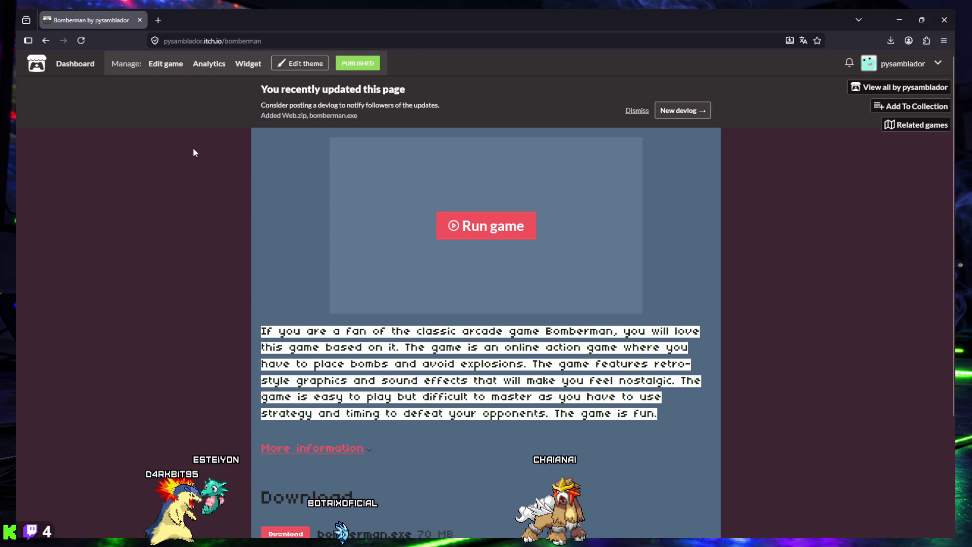
key("alt+Left")
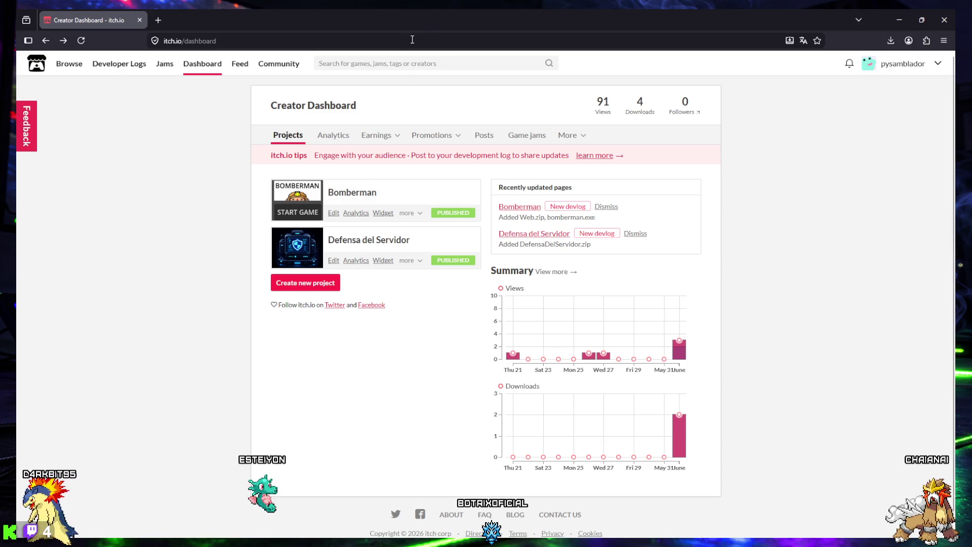
Restore the browser to a smaller window, check the hidden tray icons, then show the desktop
left_click_drag(421, 19, 421, 63)
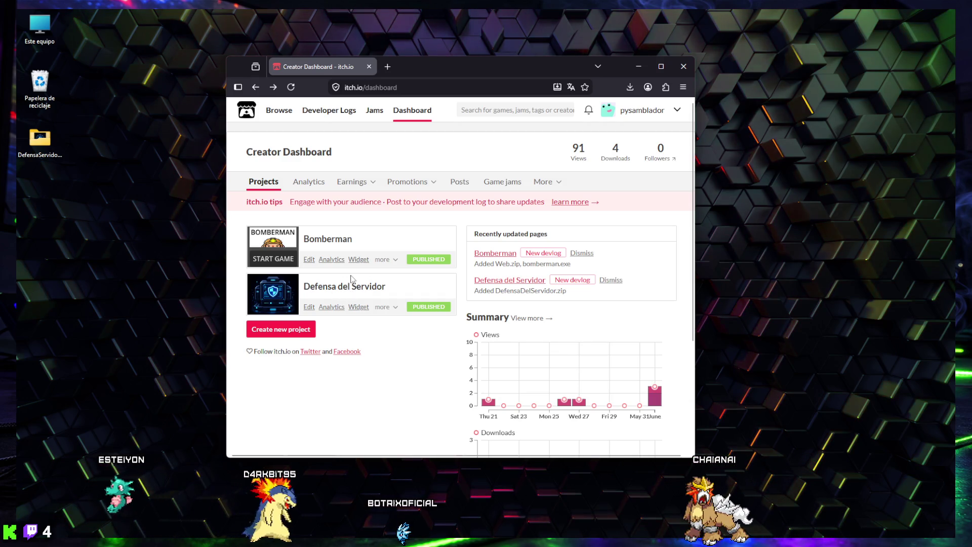
mouse_move(375, 545)
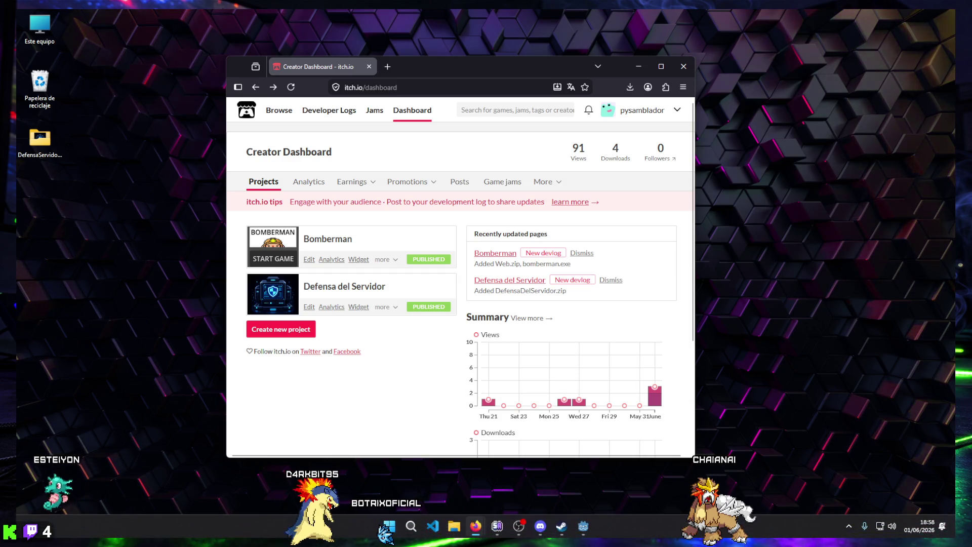
left_click(849, 525)
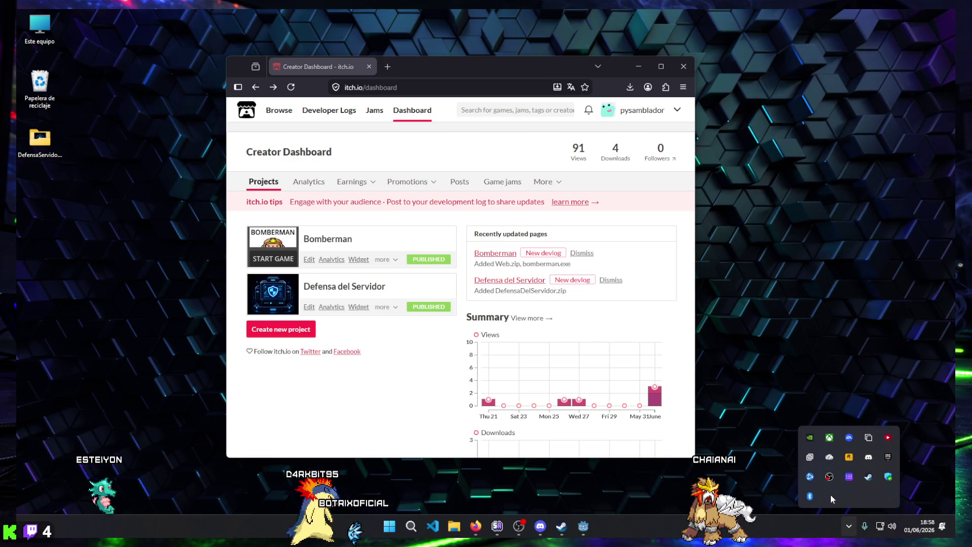
left_click(380, 335)
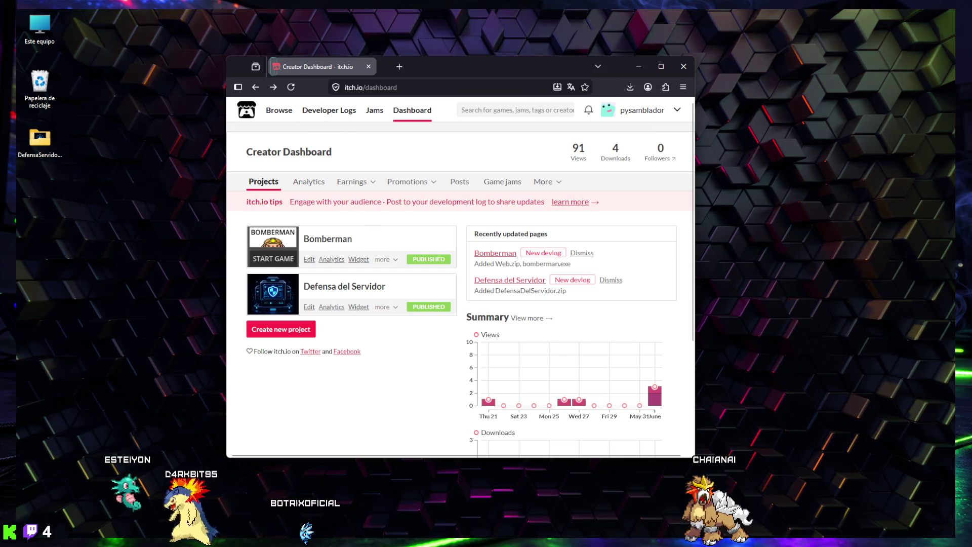
key("super+d")
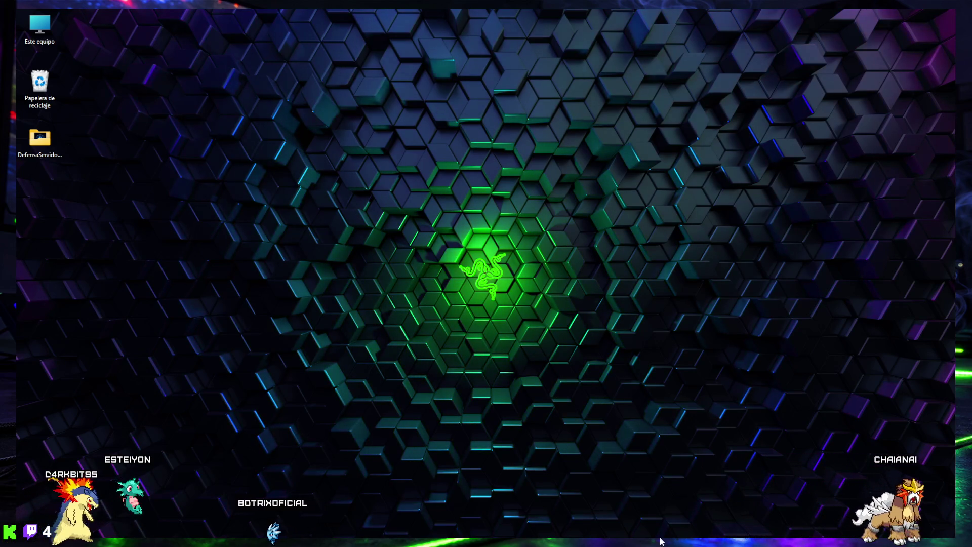
Bring the Steam window into view on its RPG Maker MZ library page
mouse_move(528, 533)
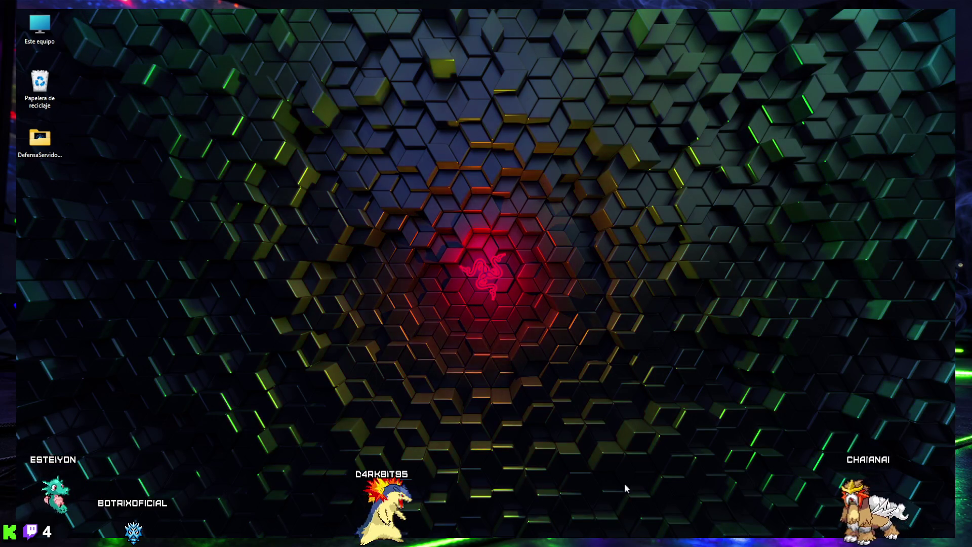
mouse_move(557, 529)
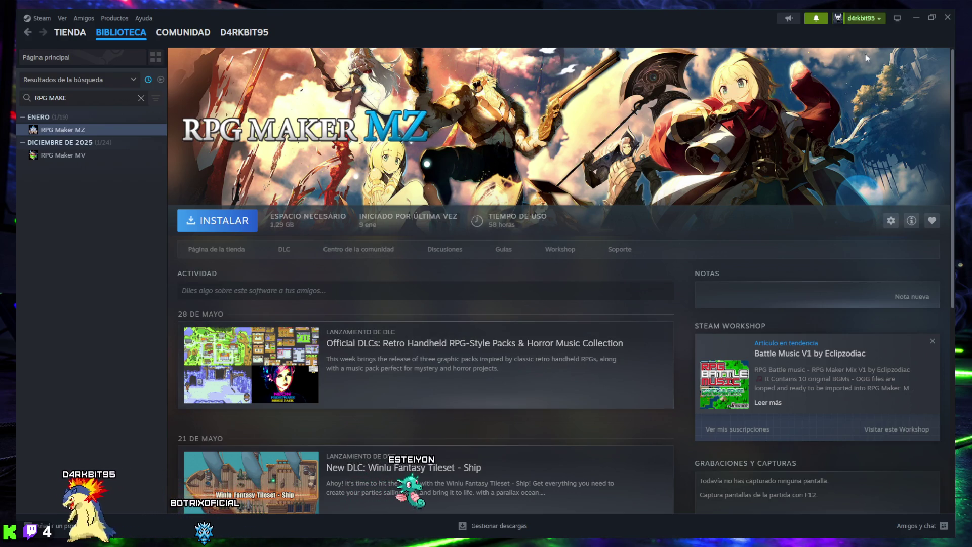
Restore and hide Steam, then switch to the Godot editor showing main.gd's victory block
left_click_drag(420, 20, 551, 64)
key("super+d")
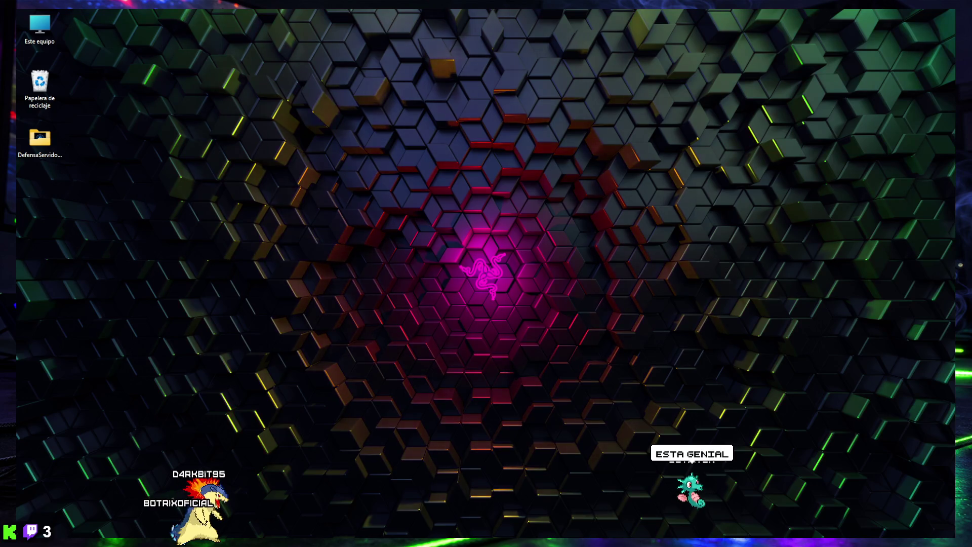
mouse_move(315, 541)
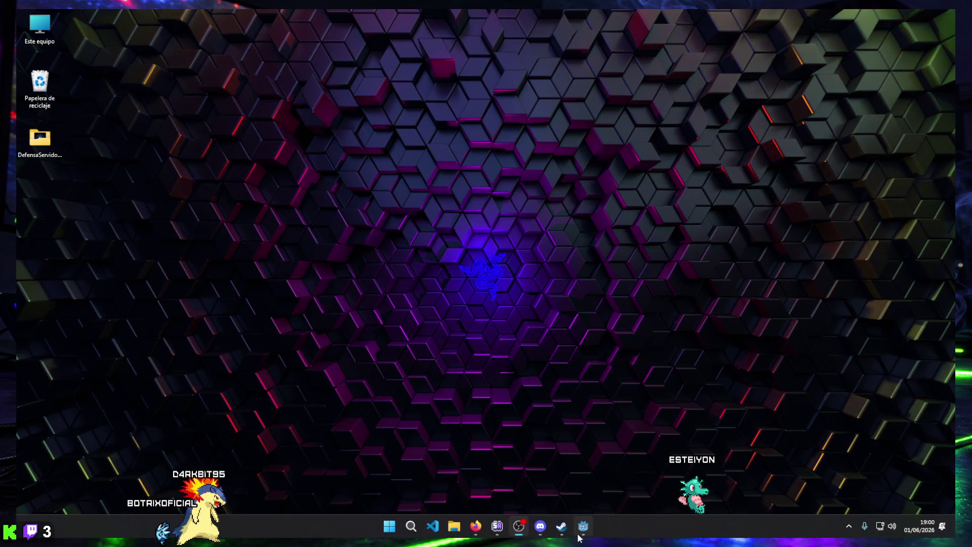
left_click(583, 526)
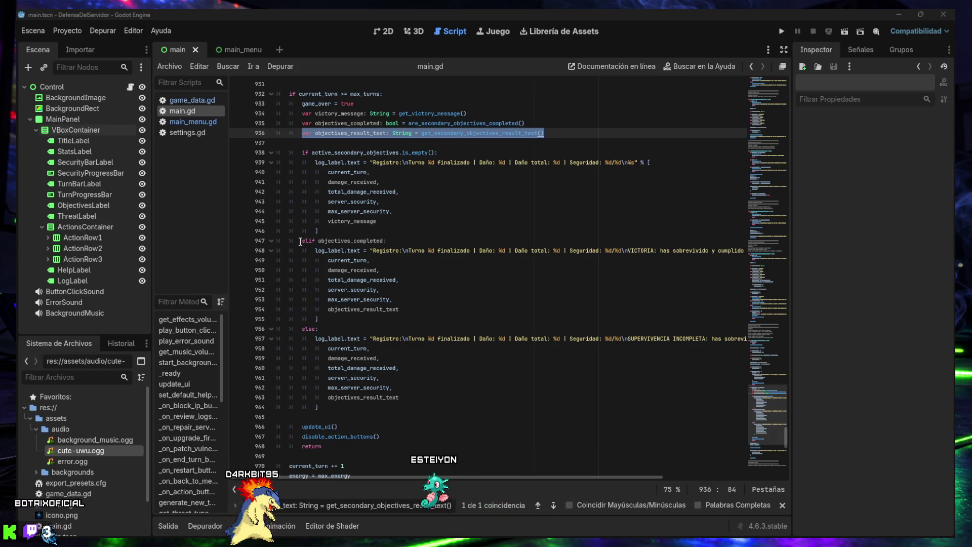
Highlight lines 947–964 with the elif and else log branches, then bring up the Steam store
left_click_drag(307, 241, 393, 243)
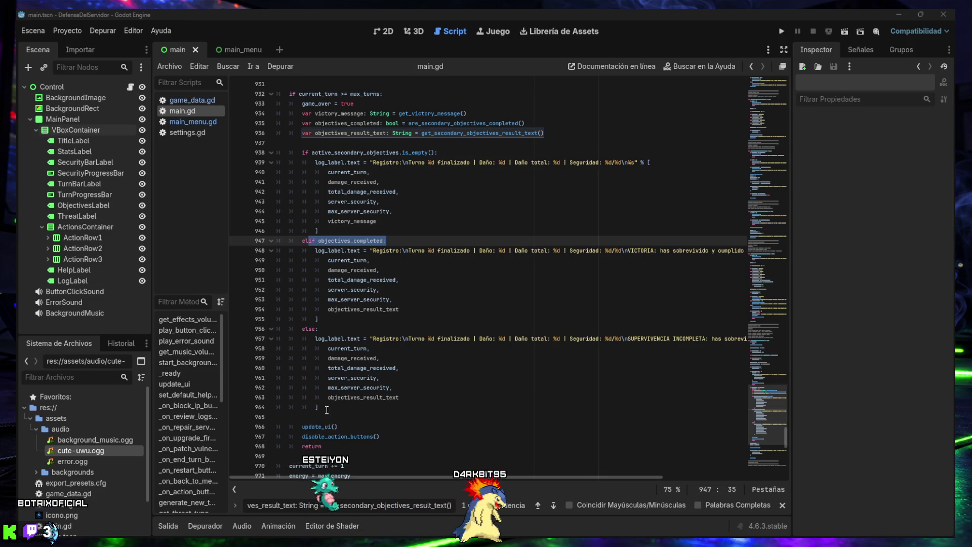
left_click_drag(320, 408, 303, 242)
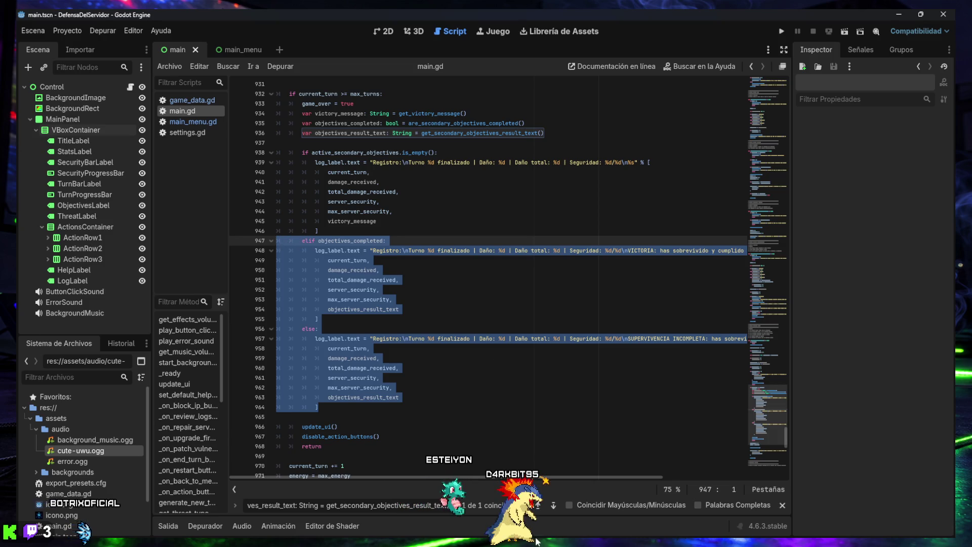
mouse_move(537, 544)
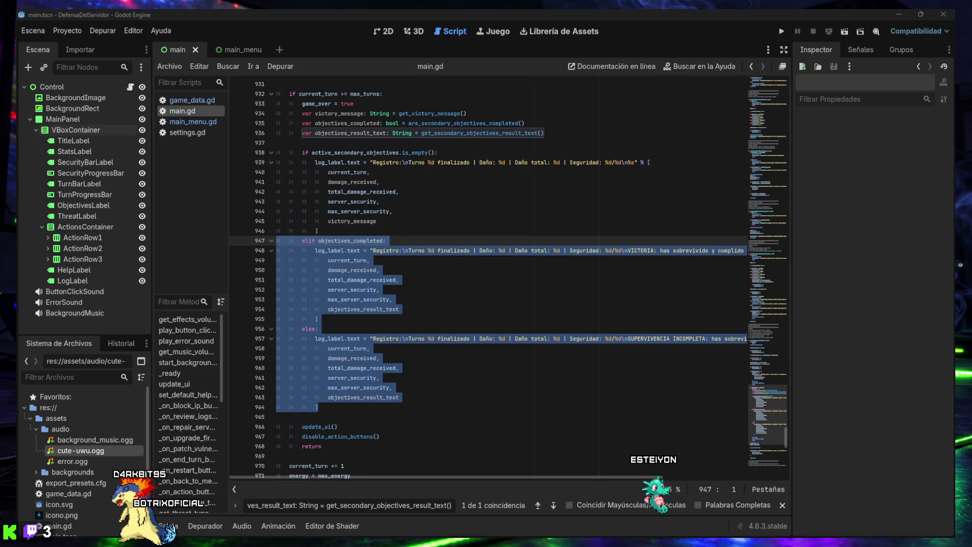
key("alt+Tab")
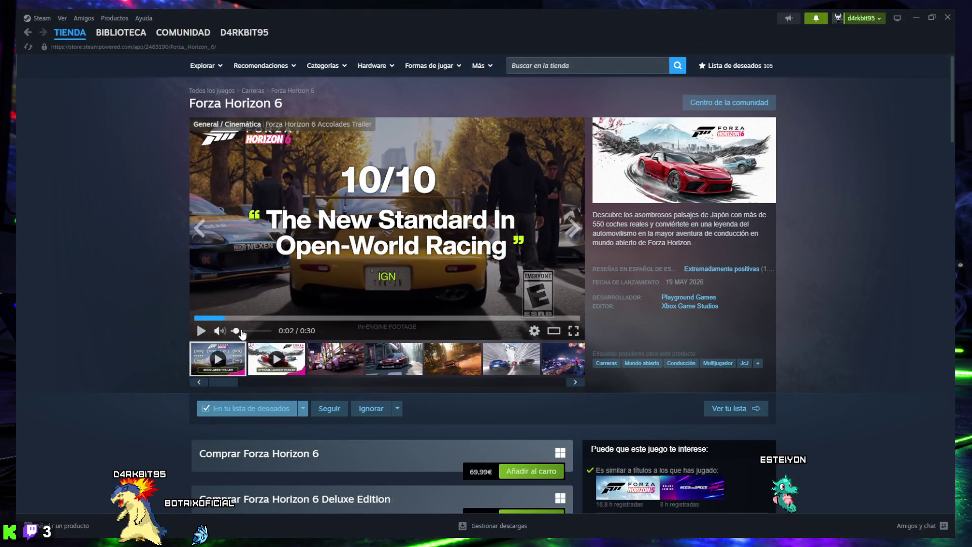
Play the Forza Horizon 6 trailer, browse its editions, then return to the Godot editor
left_click(201, 331)
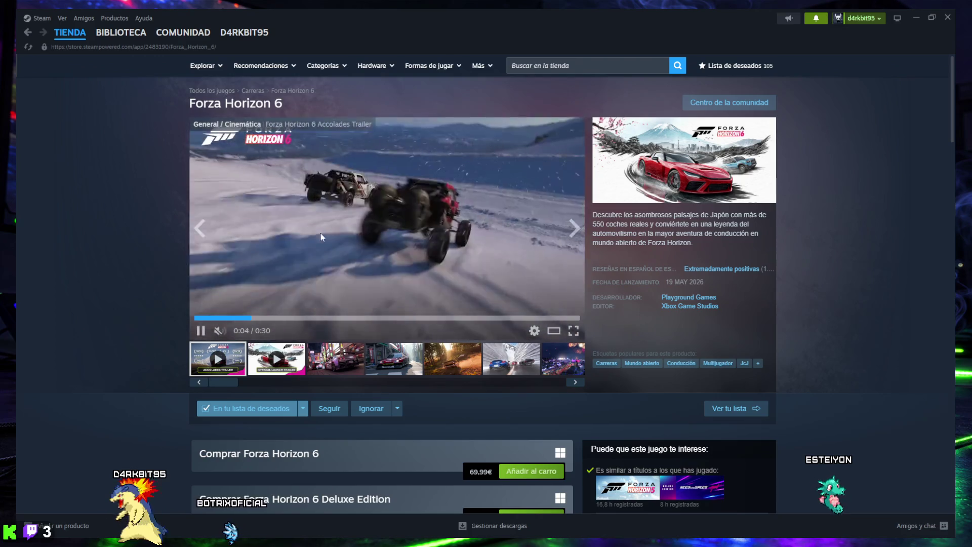
scroll(331, 381, "down", 3)
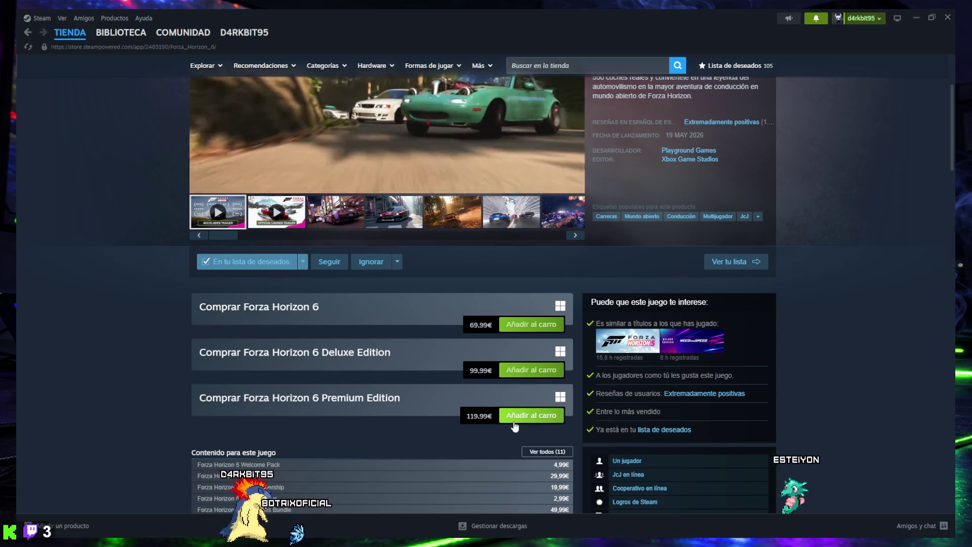
scroll(419, 428, "down", 2)
scroll(420, 421, "down", 4)
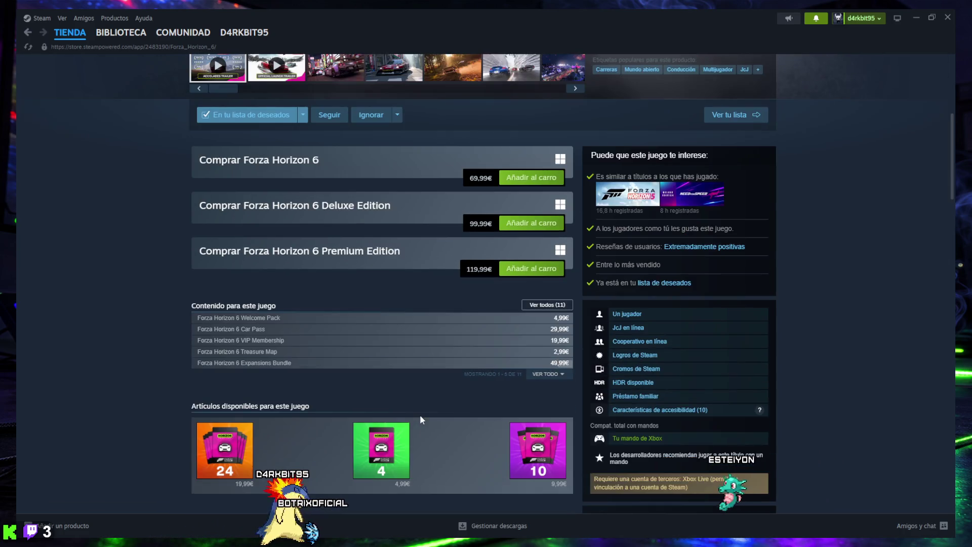
scroll(428, 414, "up", 9)
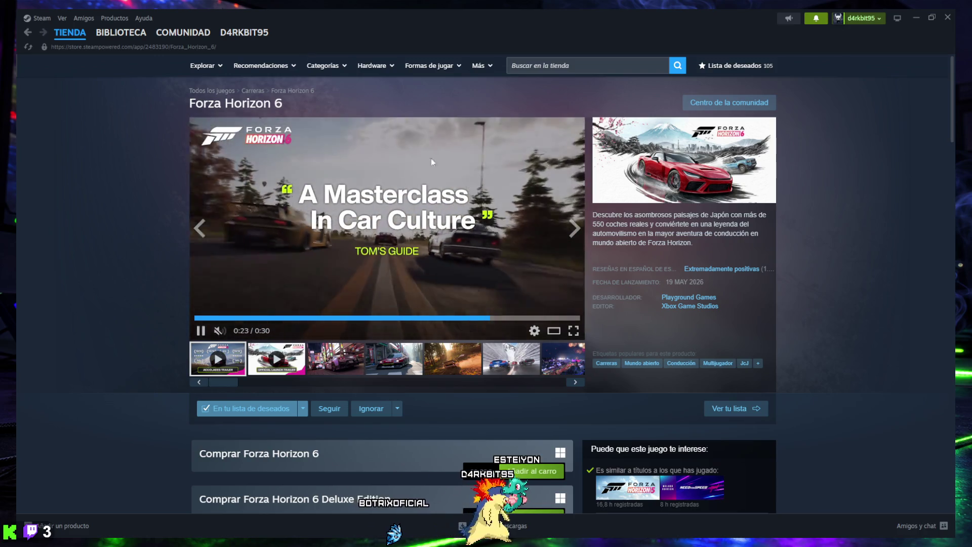
key("super+Down")
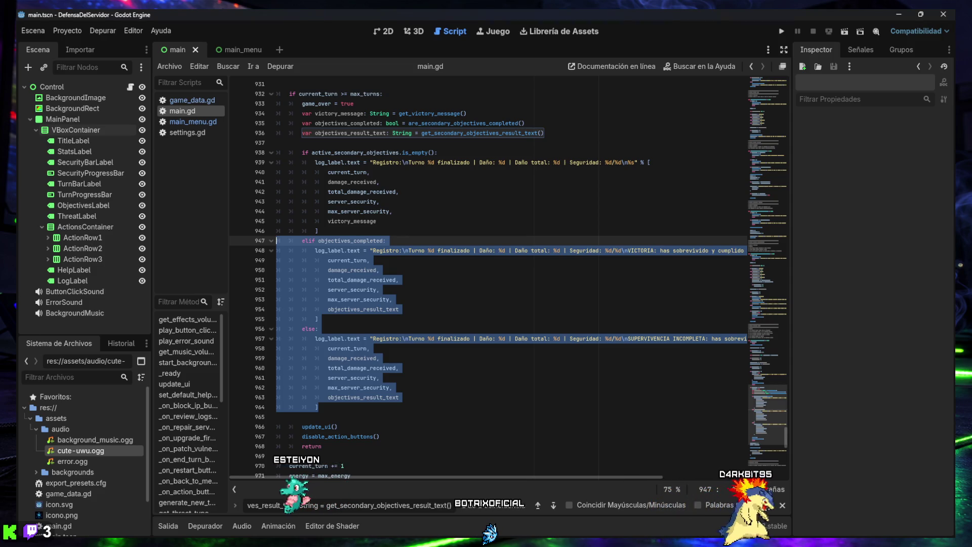
Unindent lines 947–964, then re-indent them to clear the elif error
mouse_move(319, 407)
left_mouse_down()
mouse_move(283, 329)
mouse_move(277, 238)
left_mouse_up()
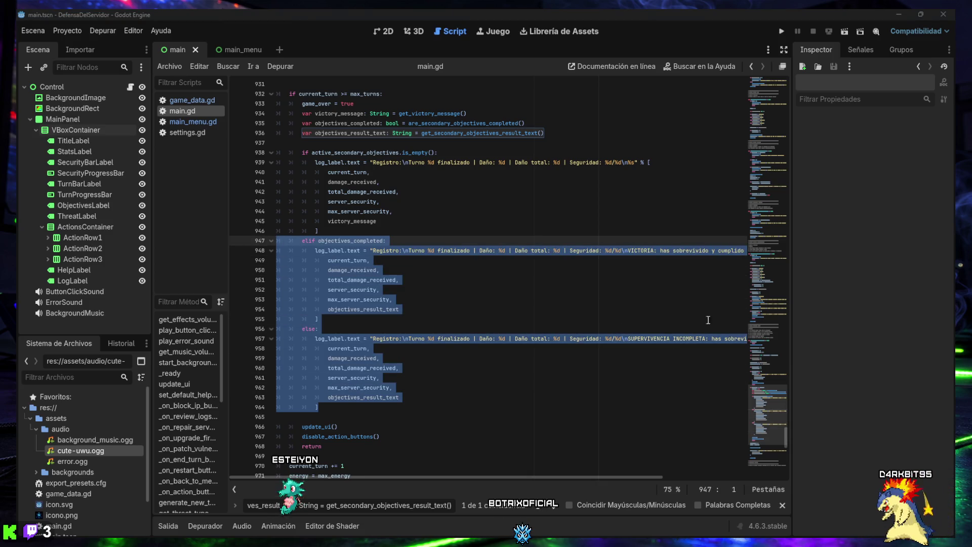
mouse_move(318, 407)
left_mouse_down()
mouse_move(304, 385)
mouse_move(282, 243)
left_mouse_up()
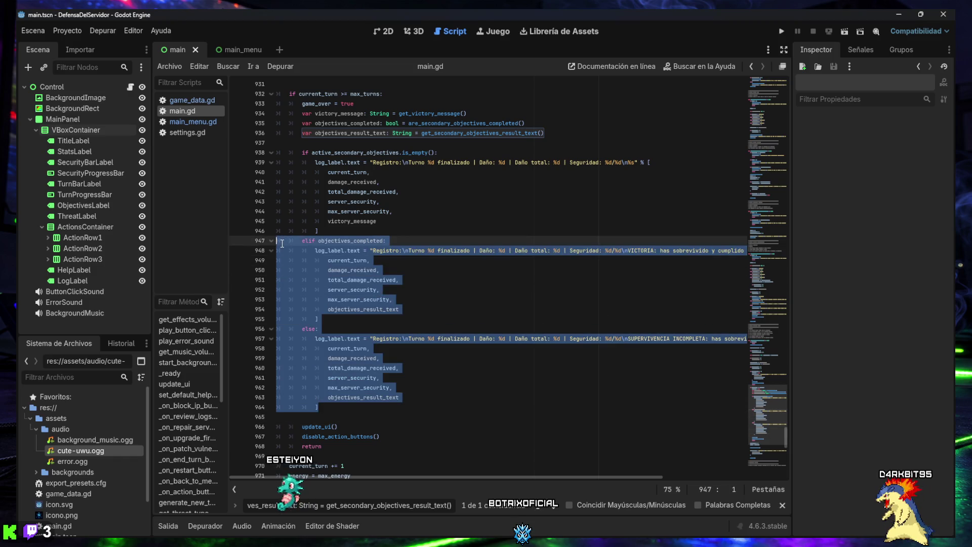
key("shift+Tab")
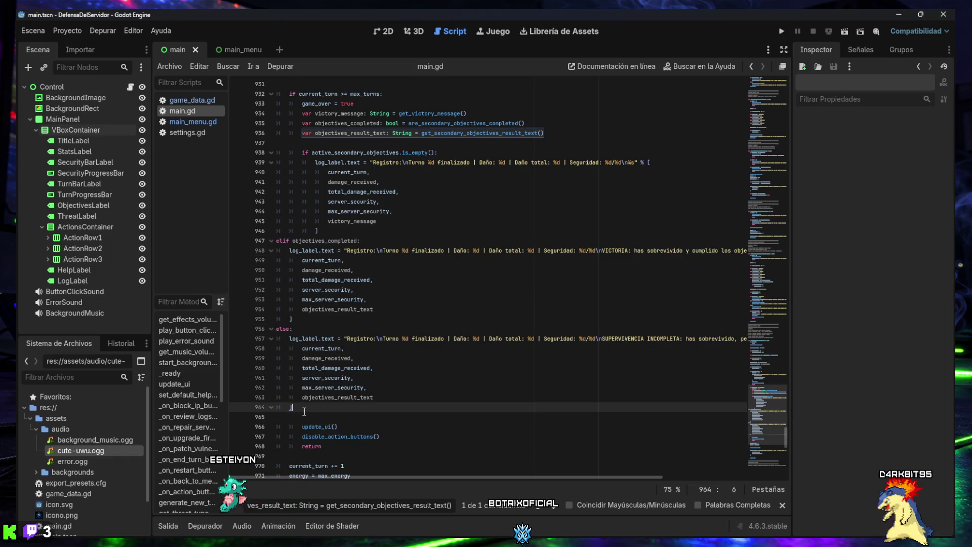
left_click_drag(303, 407, 266, 242)
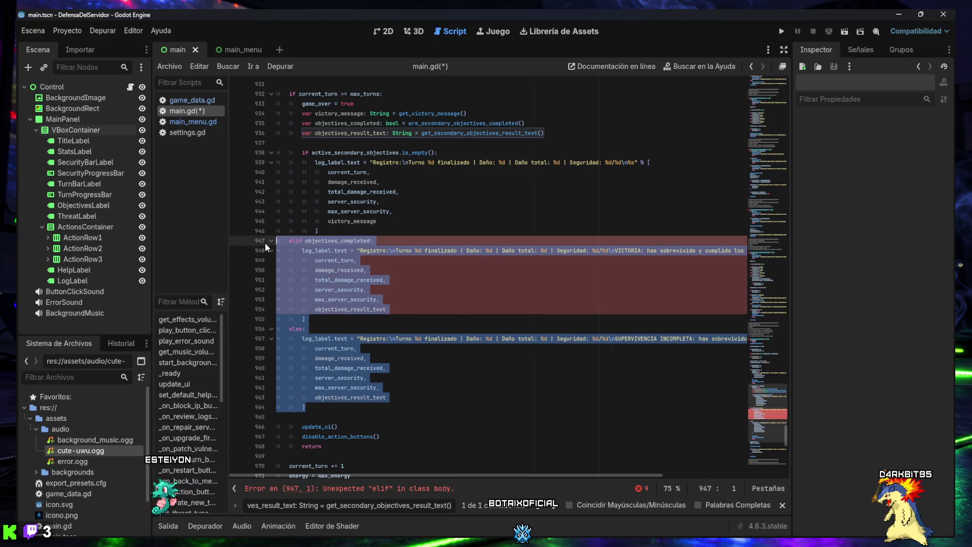
key("Tab")
left_click(362, 406)
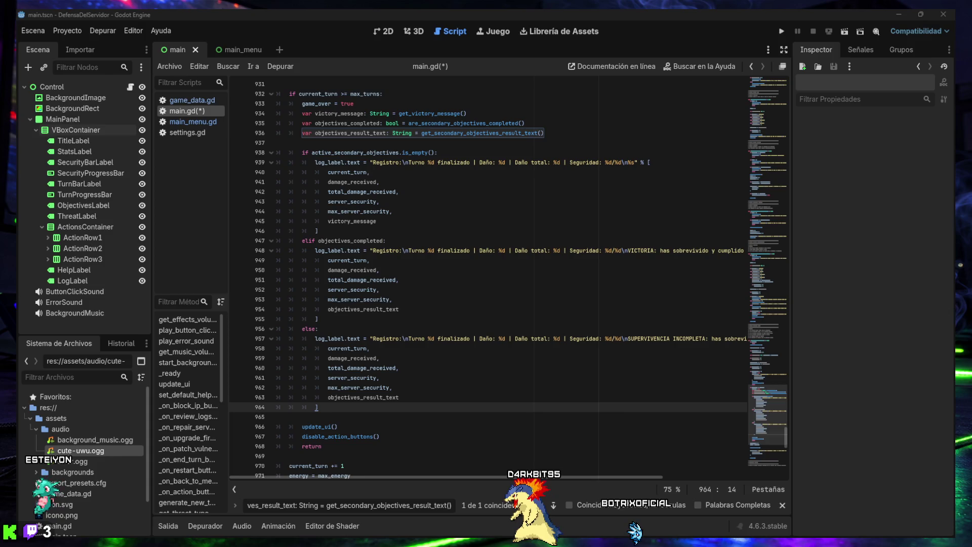
Search main.gd for the SUPERVIVENCIA INCOMPLETA message from line 958 and save
left_click(428, 350)
key("ctrl+f")
key("ctrl+v")
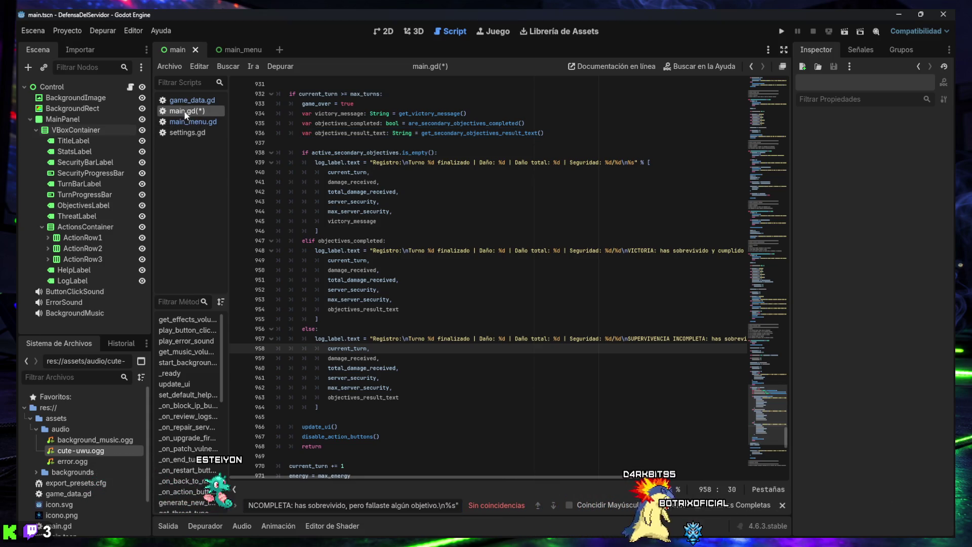
key("ctrl+s")
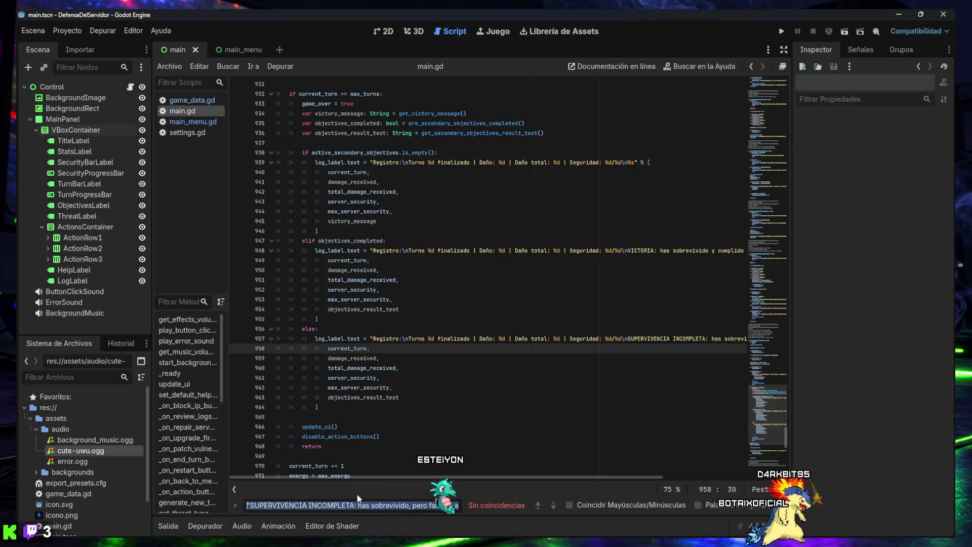
Search for the full SUPERVIVENCIA INCOMPLETA line and select its message on line 957
key("ctrl+v")
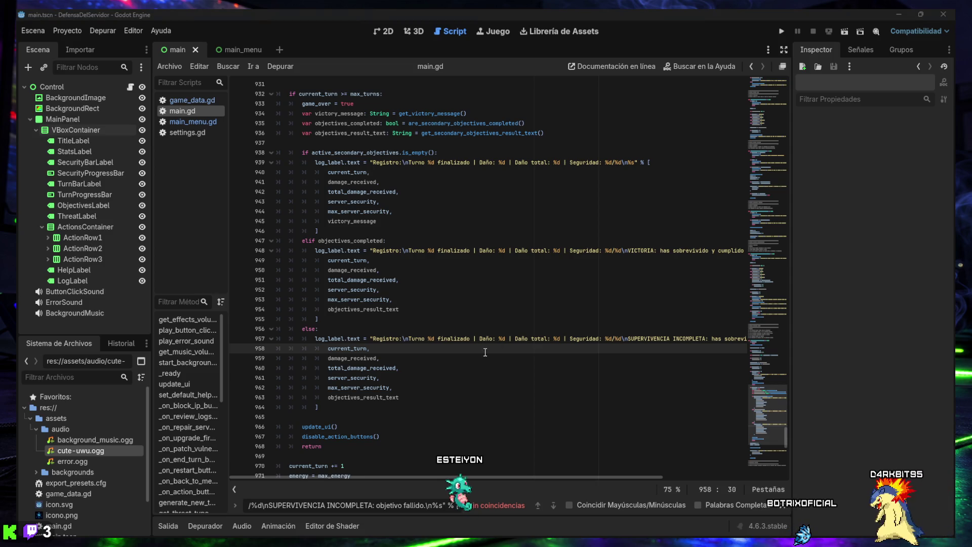
key("ctrl+a")
key("ctrl+v")
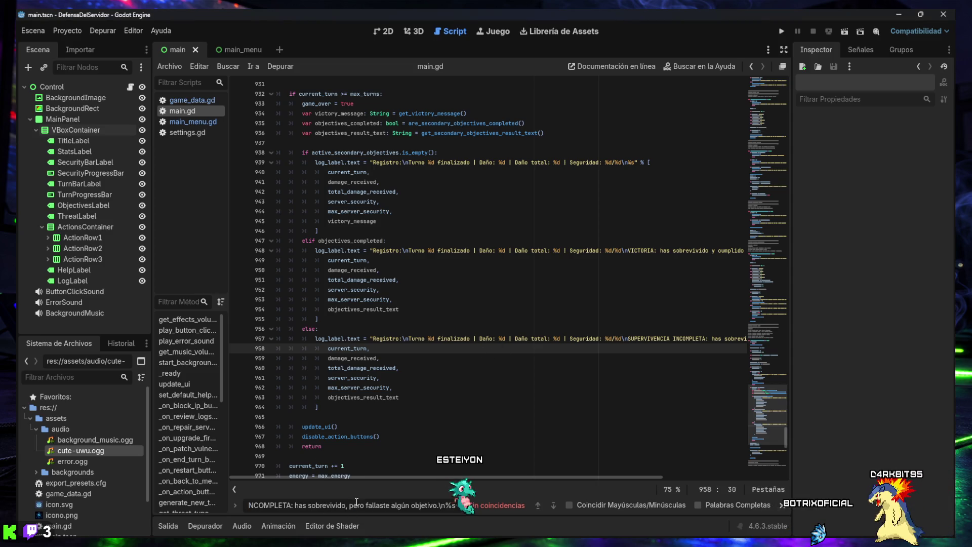
mouse_move(513, 339)
left_mouse_down()
mouse_move(739, 339)
mouse_move(693, 340)
left_mouse_up()
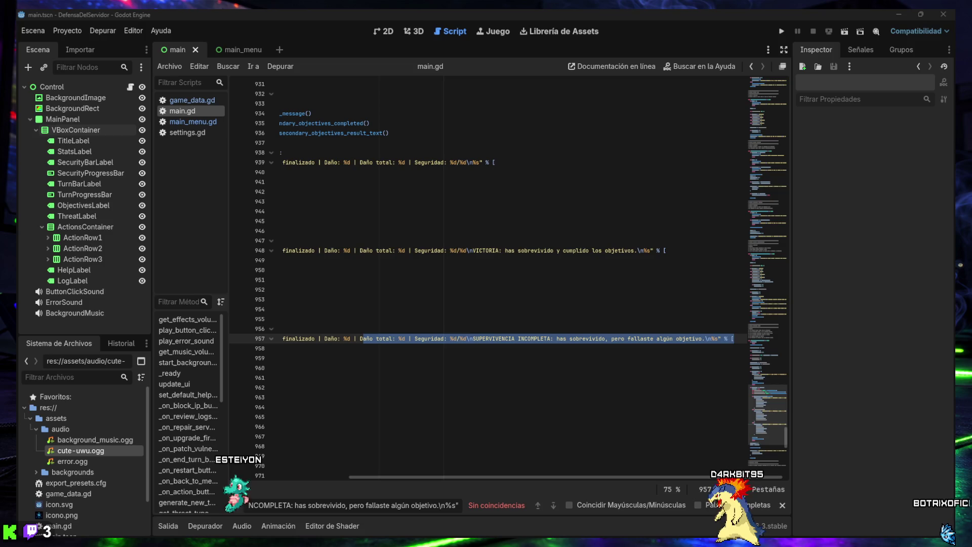
Close the search bar and launch the game to test the changes
left_click(425, 368)
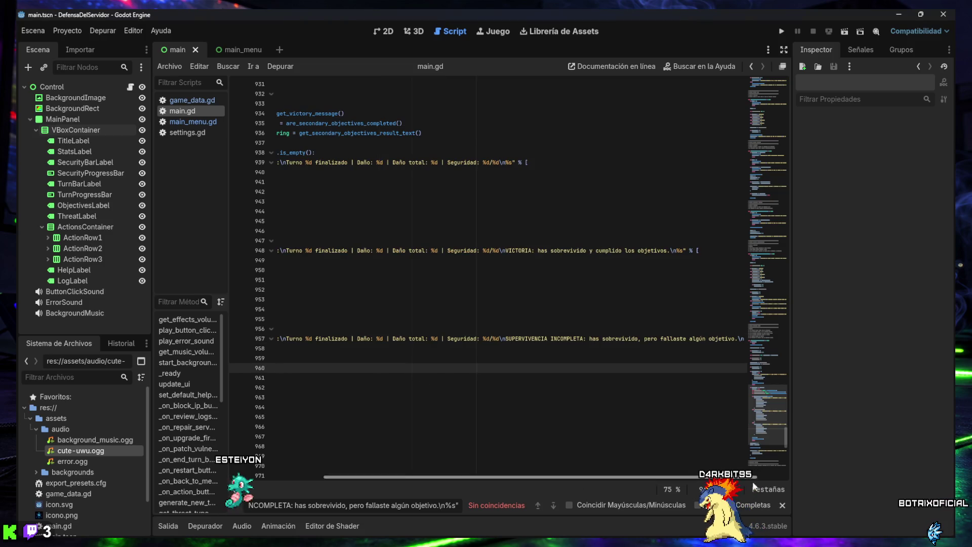
key("Escape")
scroll(521, 403, "left", 5)
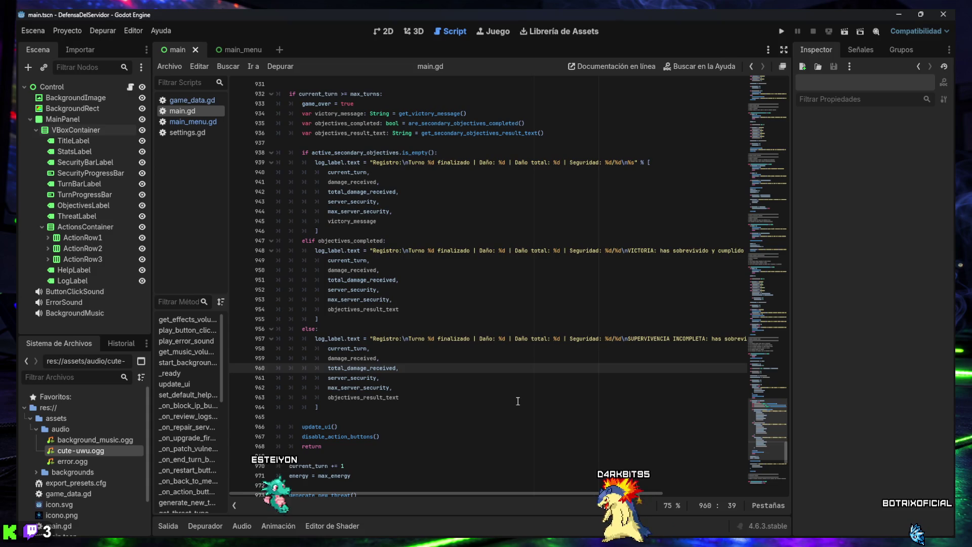
left_click(781, 31)
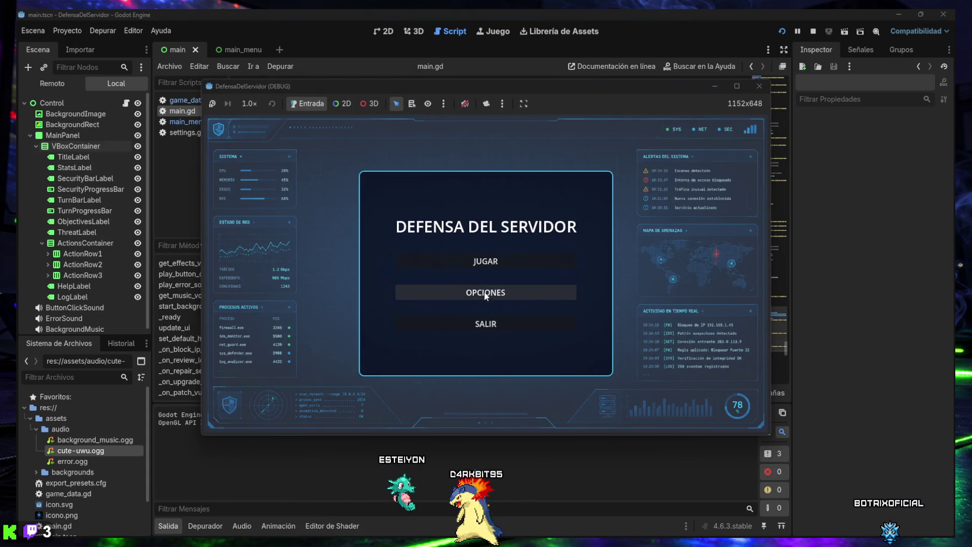
Start a new match in HARDCORE mode from the JUGAR menu
left_click(487, 263)
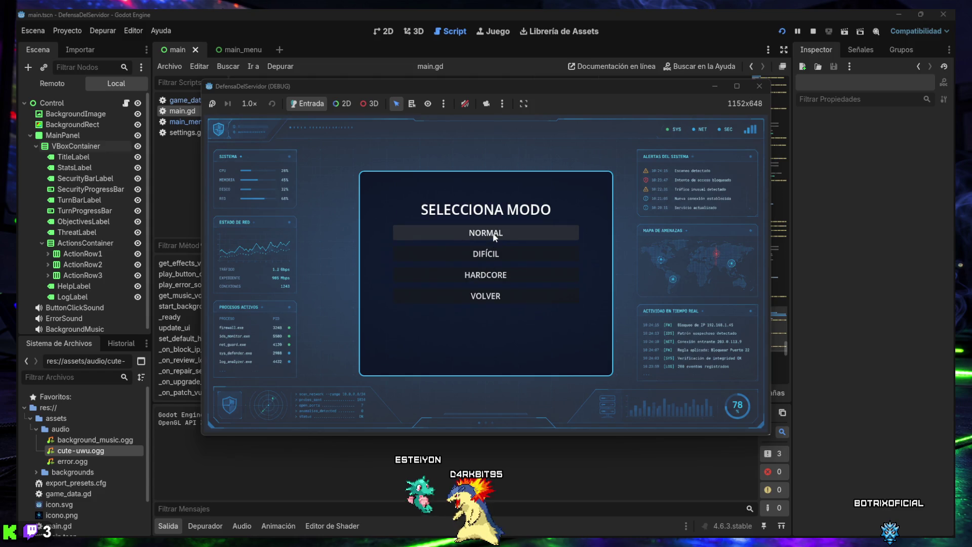
left_click(494, 237)
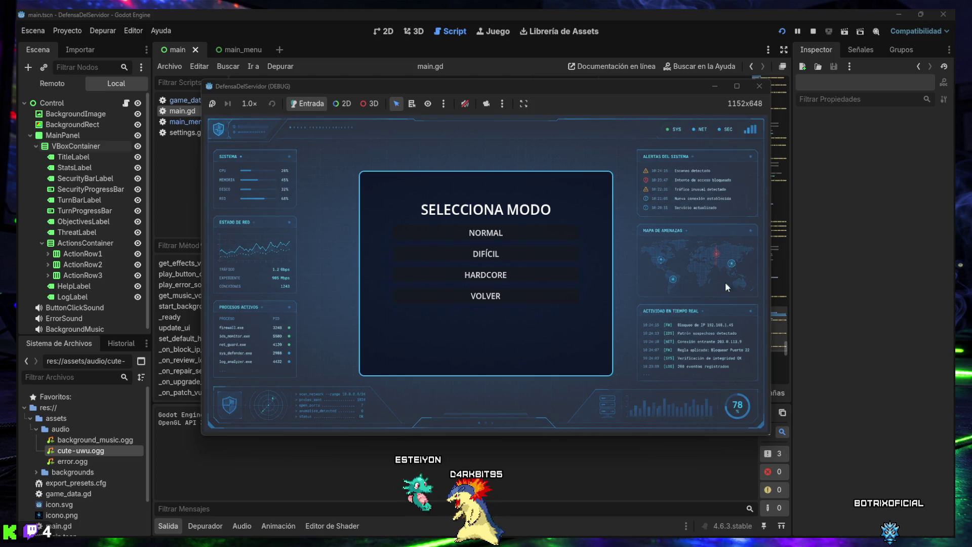
left_click(485, 275)
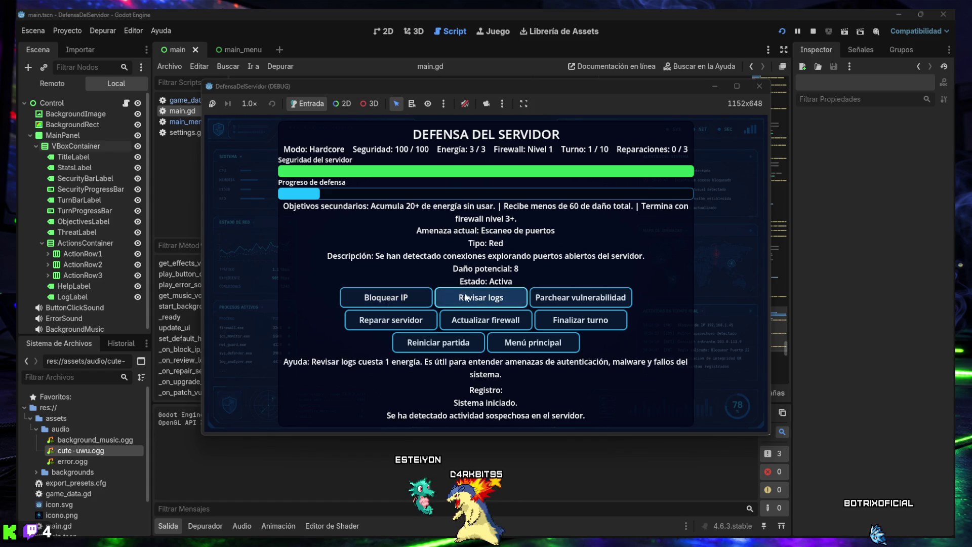
Block the suspicious IP and review logs each turn, ending turns until turn 8
left_click(385, 297)
left_click(581, 321)
left_click(481, 298)
left_click(505, 299)
left_click(579, 326)
left_click(385, 299)
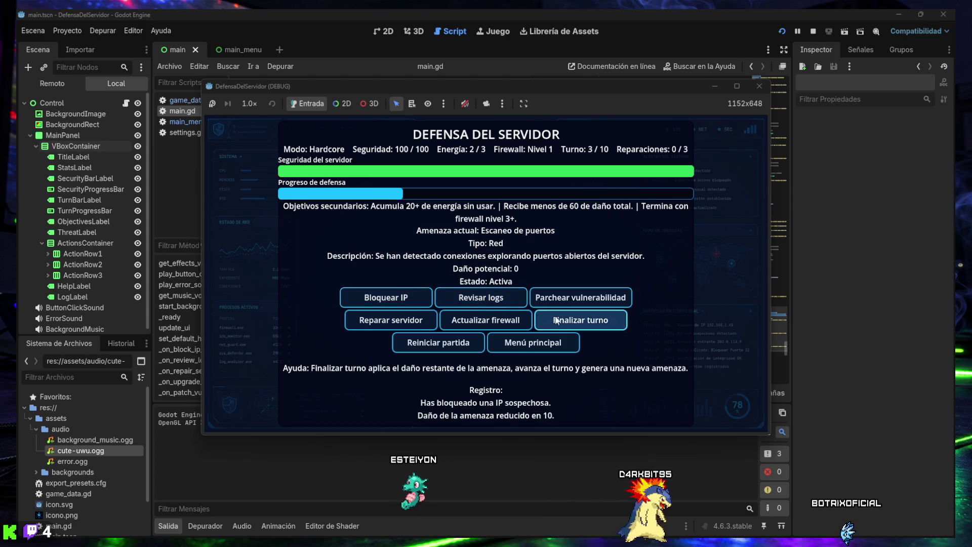
left_click(581, 320)
left_click(487, 303)
left_click(488, 306)
left_click(580, 320)
left_click(481, 299)
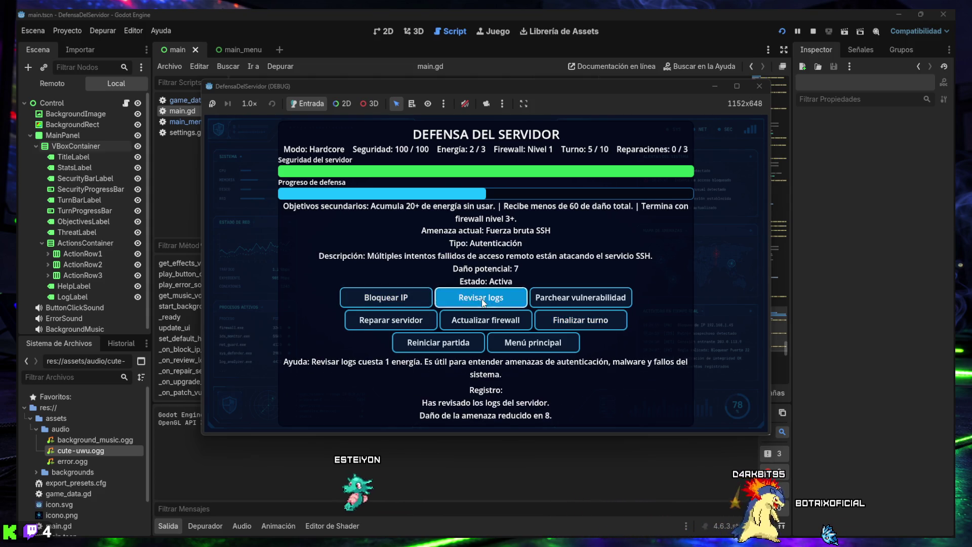
left_click(581, 320)
left_click(483, 303)
left_click(581, 320)
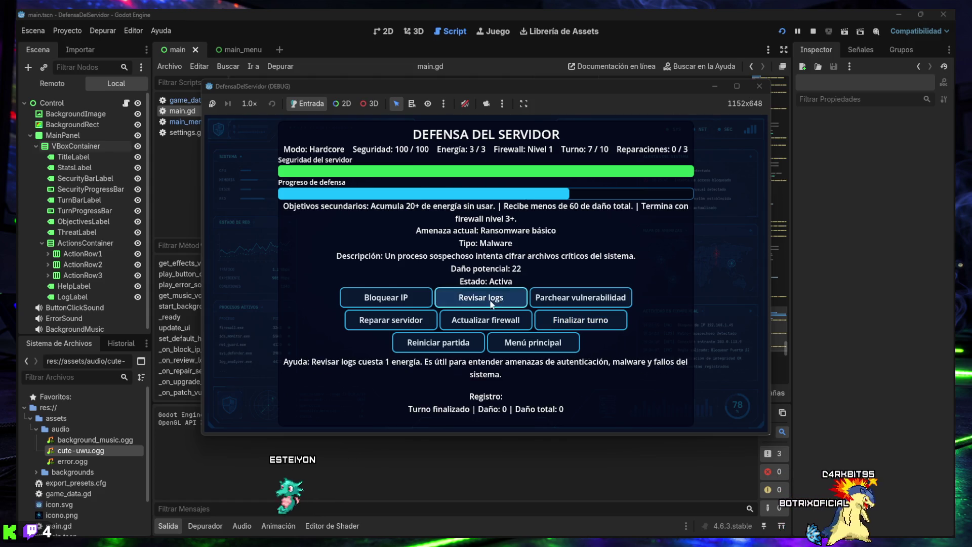
left_click(487, 303)
left_click(557, 321)
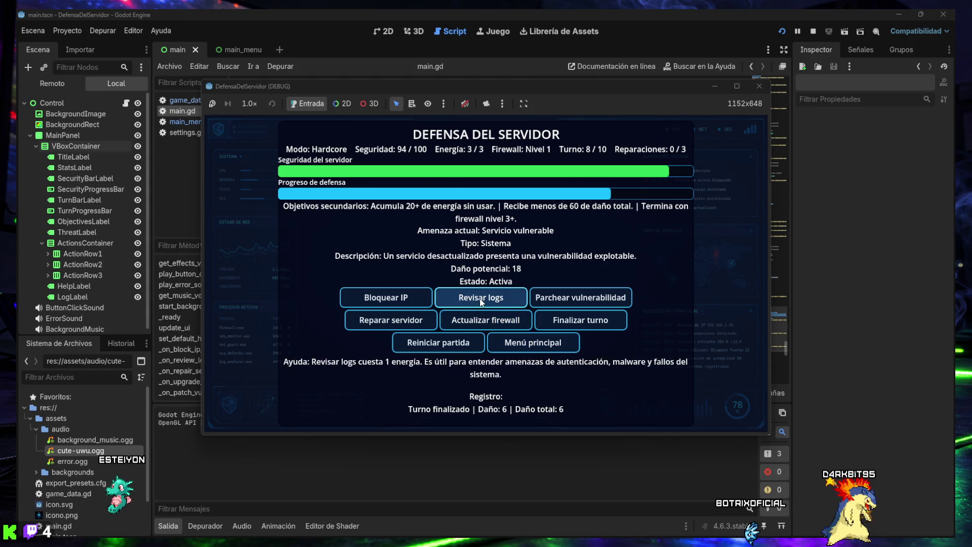
Finish turns 8–10 until the end screen reads 'Objetivos: 1/3 completados.', then stop the game
left_click(397, 302)
left_click(486, 301)
left_click(399, 299)
left_click(485, 301)
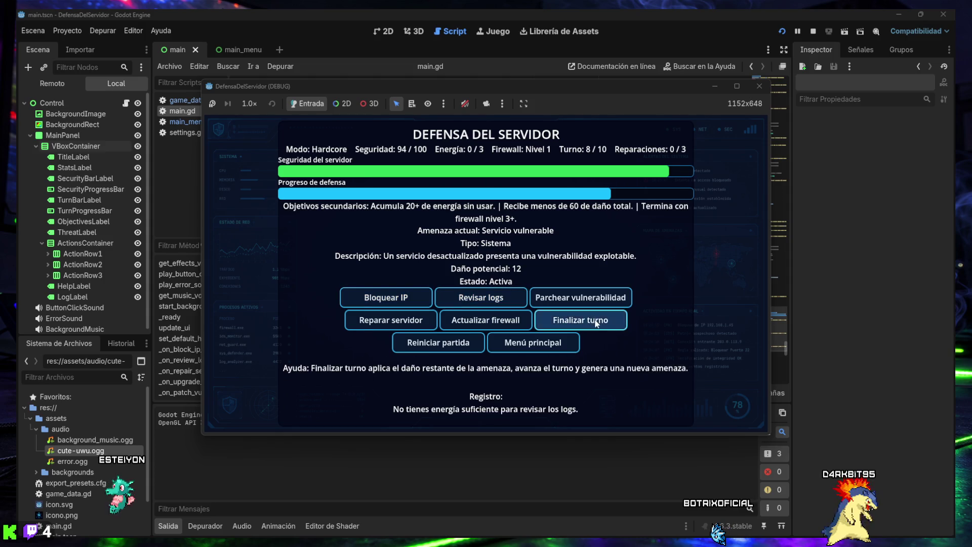
left_click(592, 319)
left_click(496, 299)
left_click(497, 301)
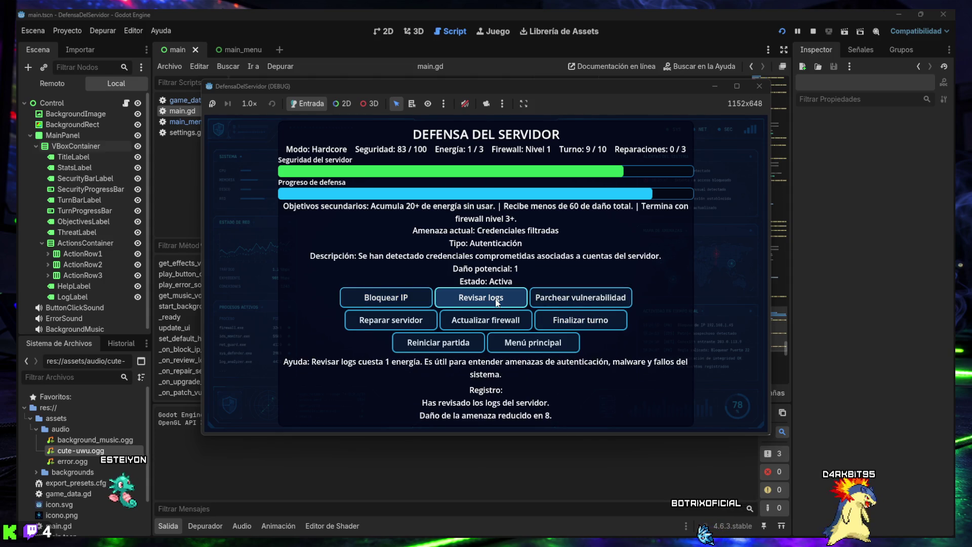
left_click(567, 323)
left_click(484, 301)
left_click(483, 301)
left_click(568, 328)
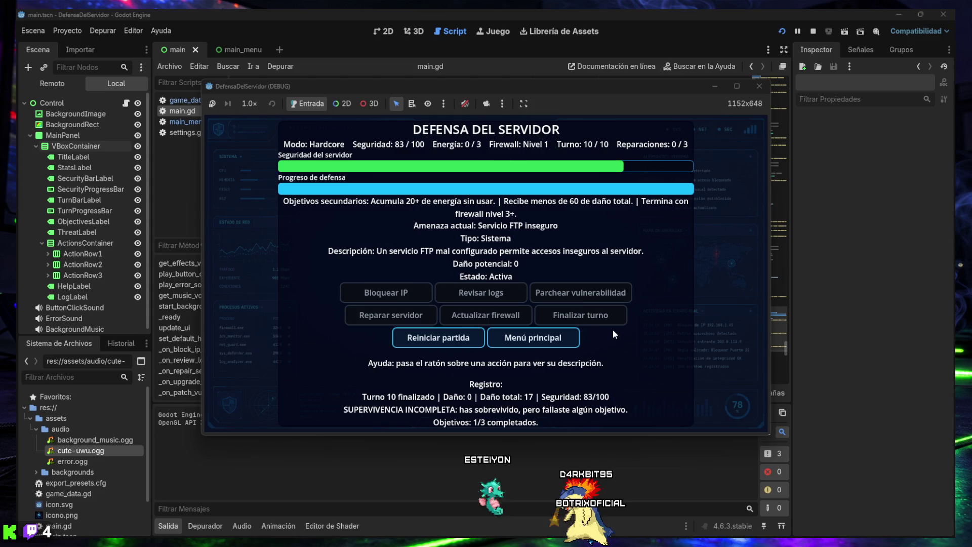
mouse_move(497, 323)
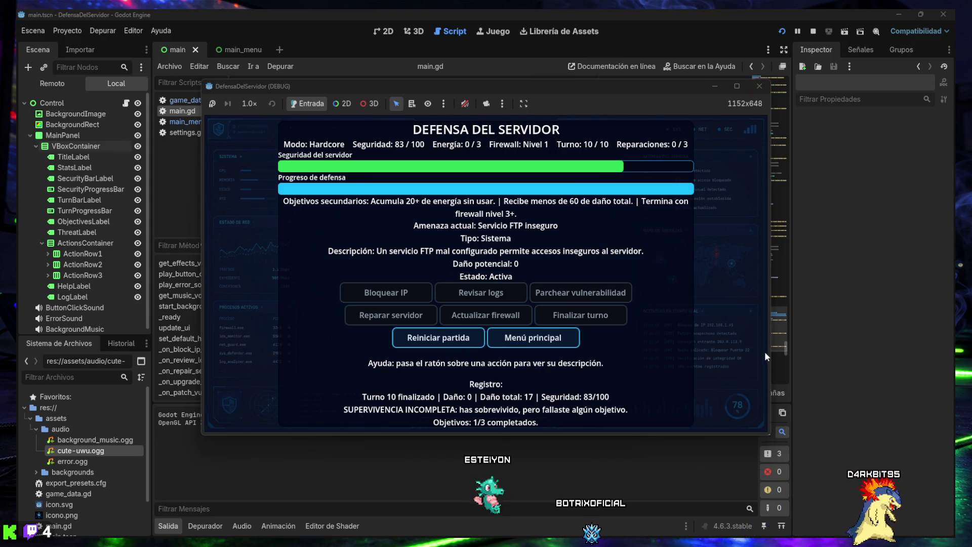
left_click(759, 87)
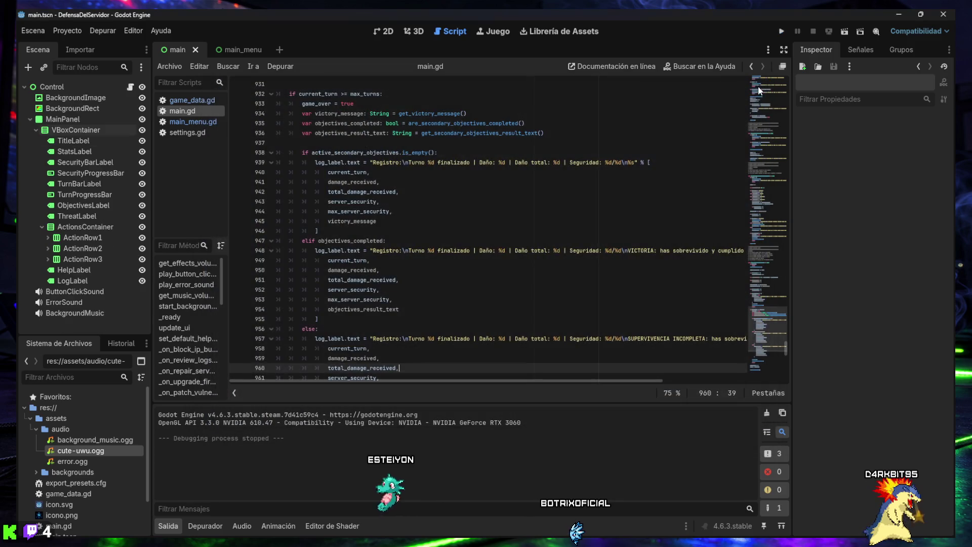
Collapse the Salida output panel so main.gd fills more of the editor
left_click(168, 526)
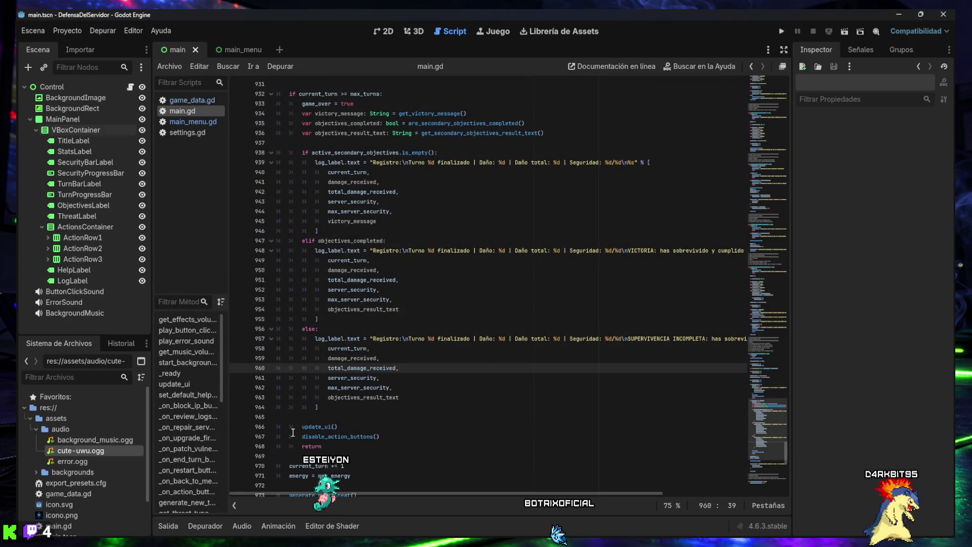
left_click(168, 525)
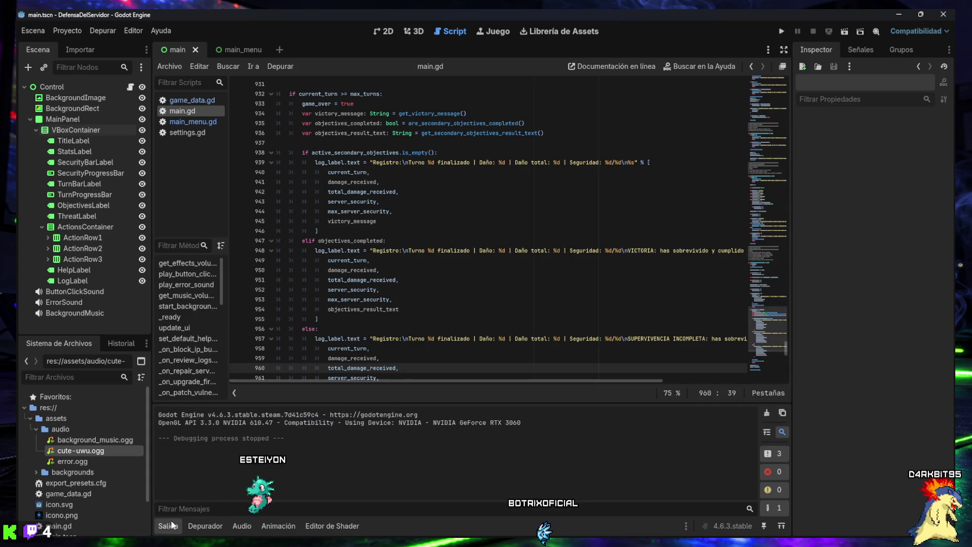
left_click(170, 525)
Scroll to the _on_restart_button_pressed function, then open game_data.gd
scroll(430, 389, "up", 5)
scroll(430, 389, "up", 12)
scroll(428, 387, "up", 12)
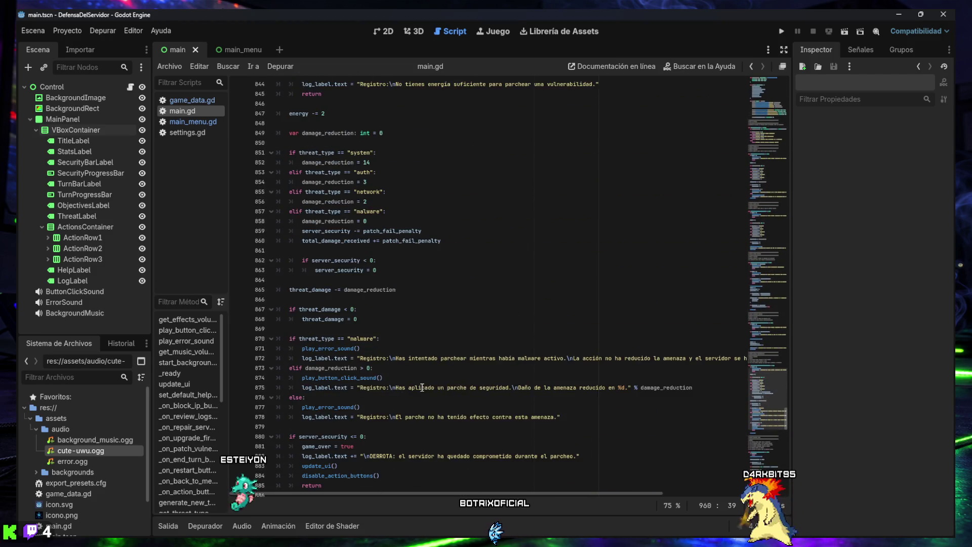
left_click_drag(772, 382, 770, 468)
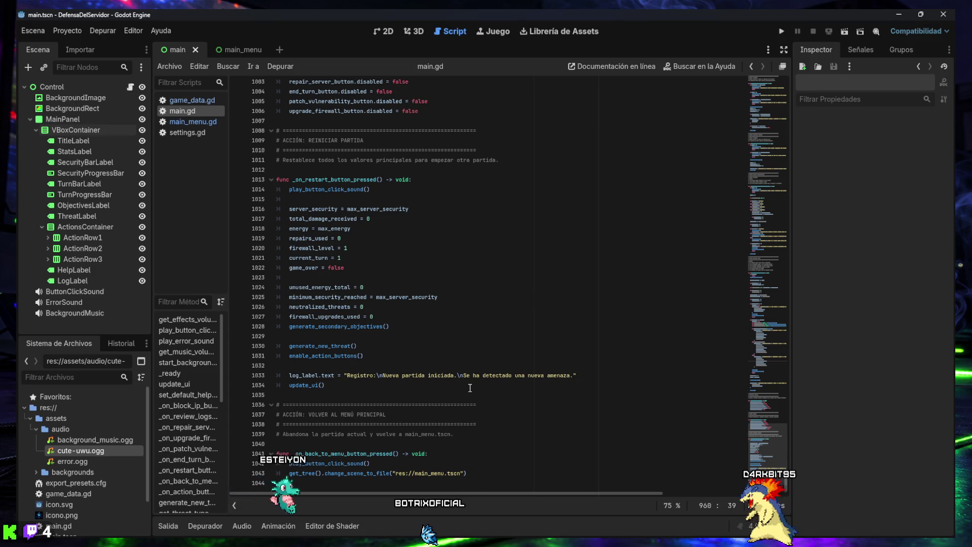
mouse_move(772, 448)
left_mouse_down()
mouse_move(776, 286)
mouse_move(758, 70)
mouse_move(771, 131)
mouse_move(768, 498)
left_mouse_up()
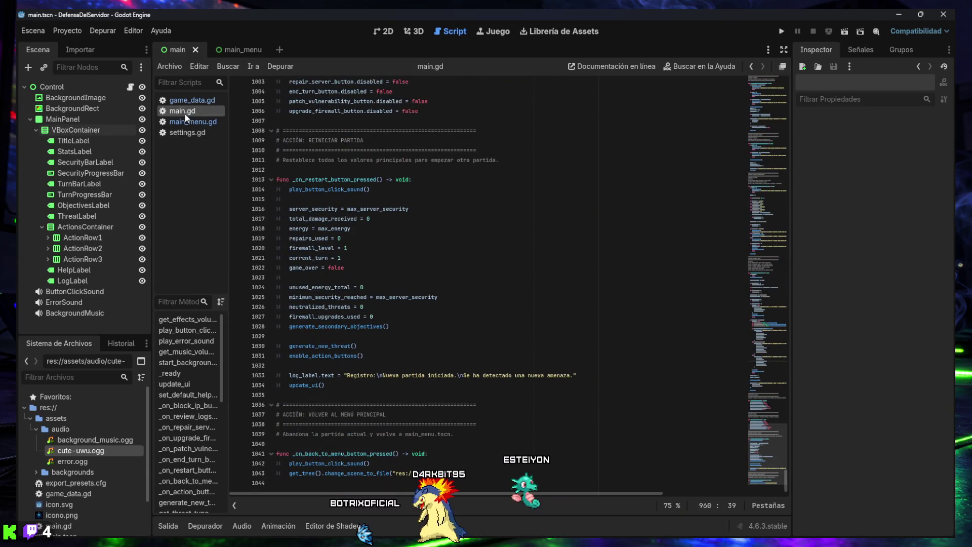
left_click(182, 99)
scroll(314, 178, "up", 2)
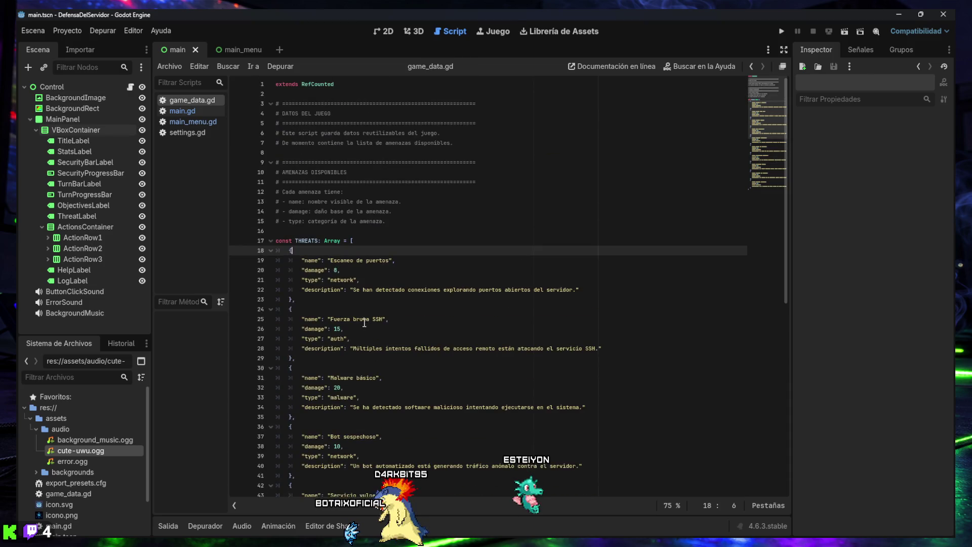
scroll(314, 179, "down", 10)
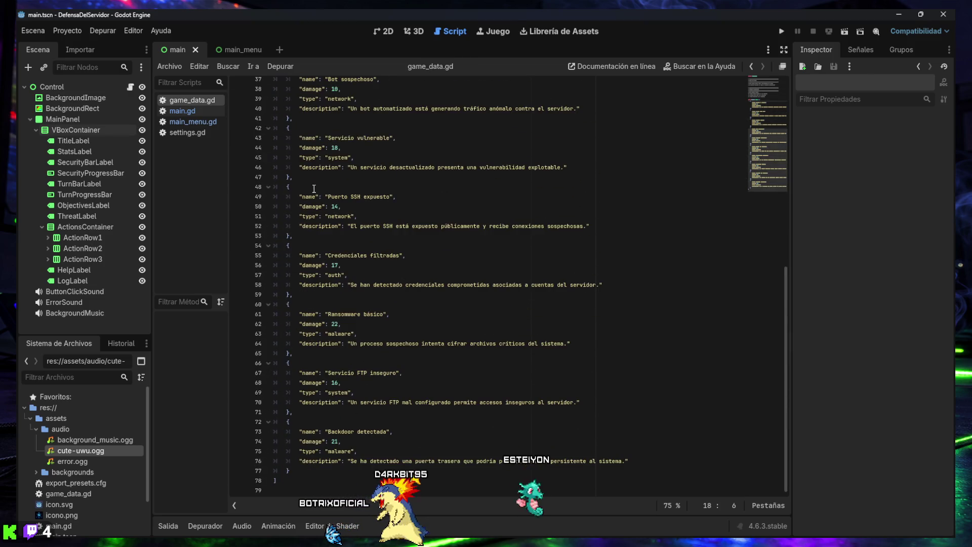
scroll(314, 455, "up", 10)
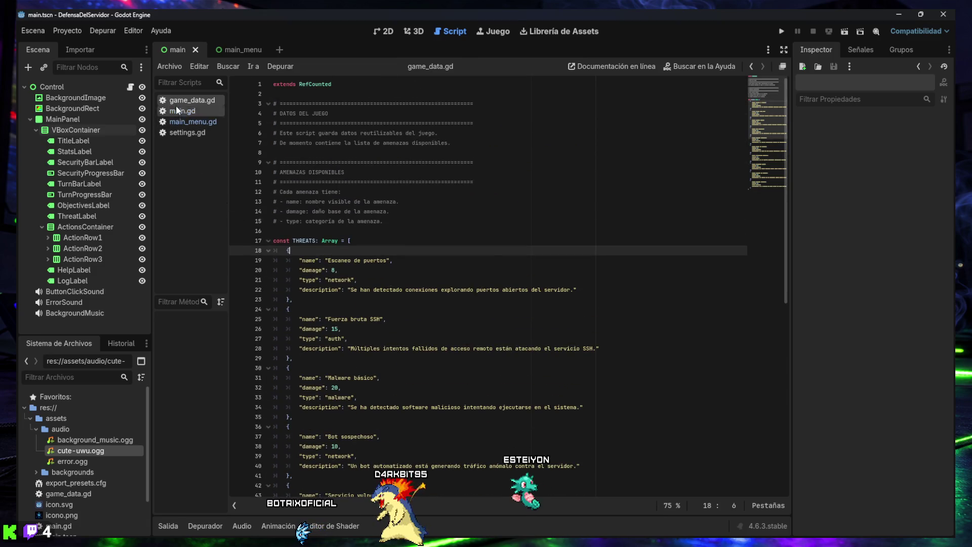
left_click(179, 122)
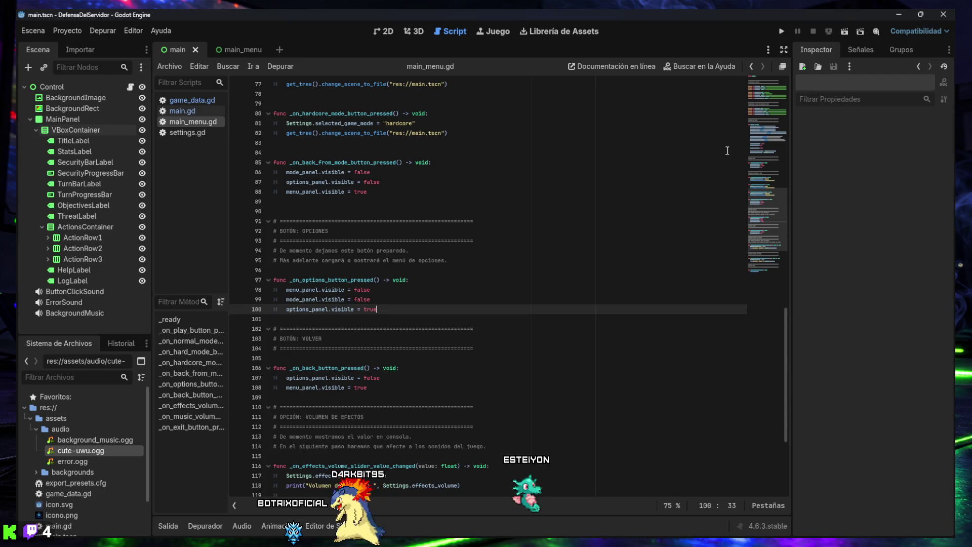
scroll(773, 271, "down", 5)
left_click(188, 133)
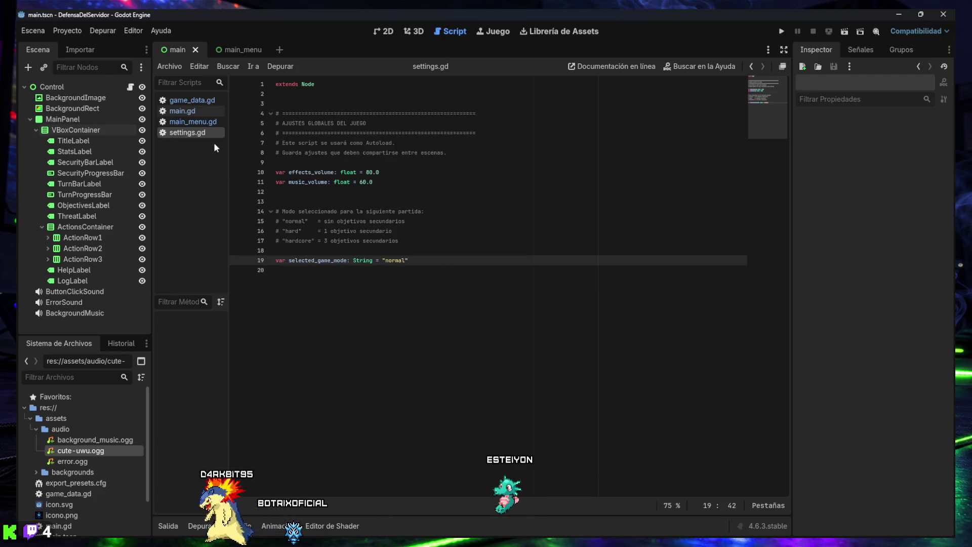
left_click(181, 111)
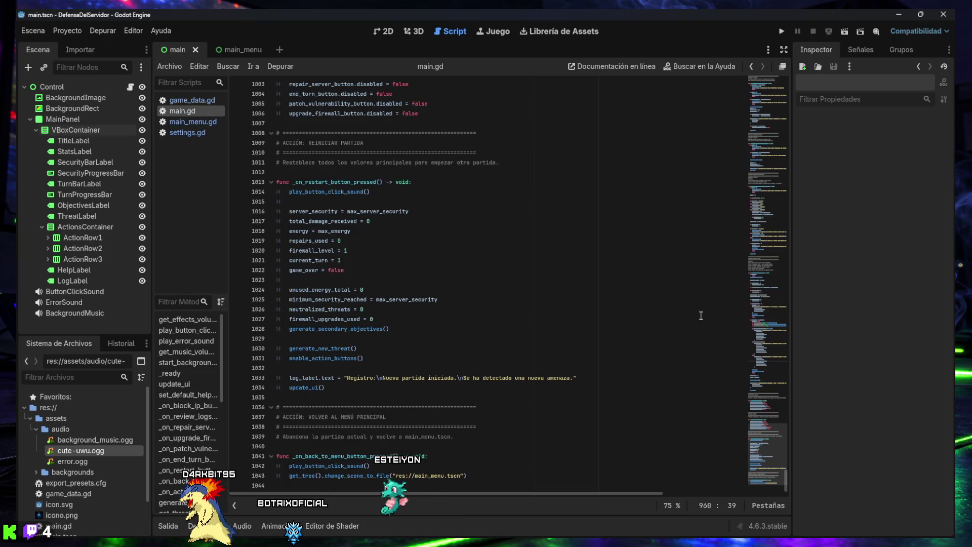
mouse_move(760, 445)
left_mouse_down()
mouse_move(758, 52)
mouse_move(757, 484)
mouse_move(760, 473)
left_mouse_up()
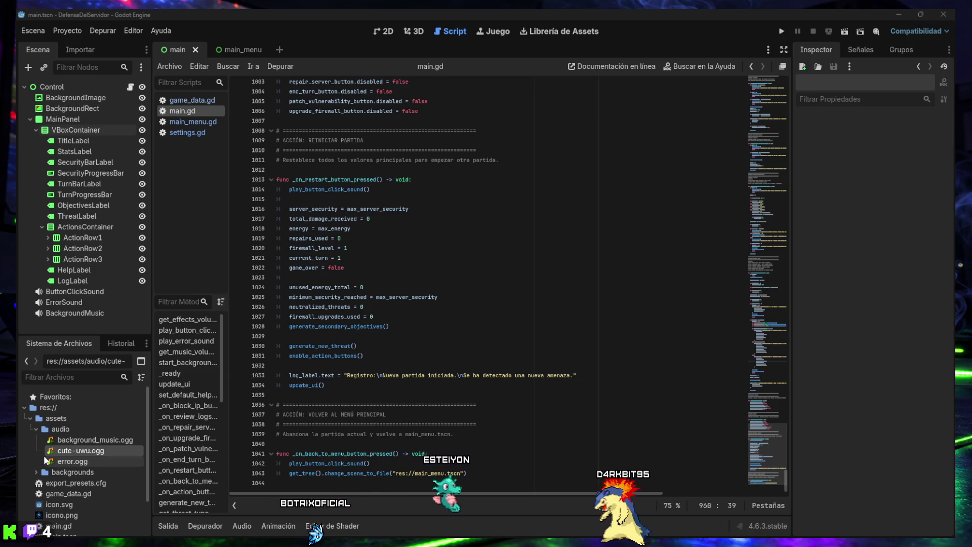
key("super+e")
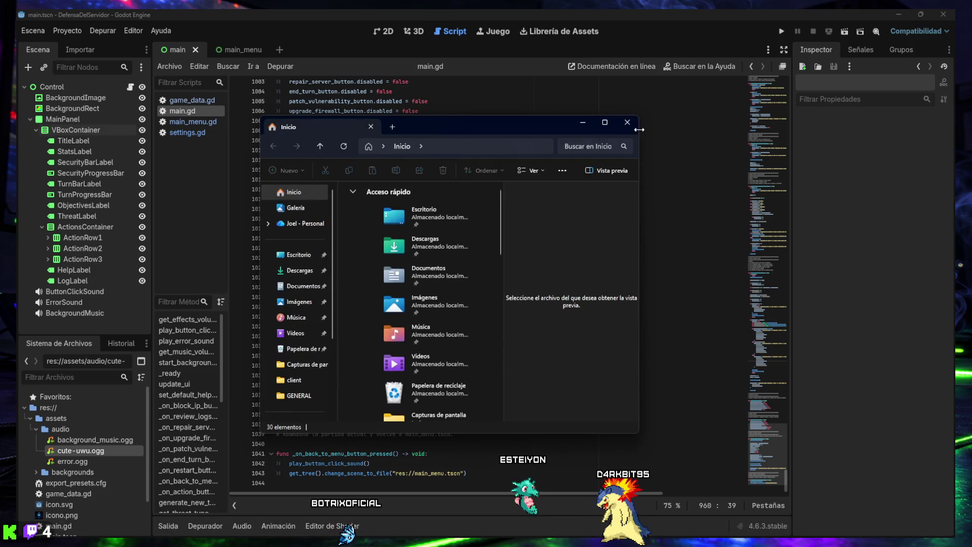
left_click_drag(487, 125, 971, 127)
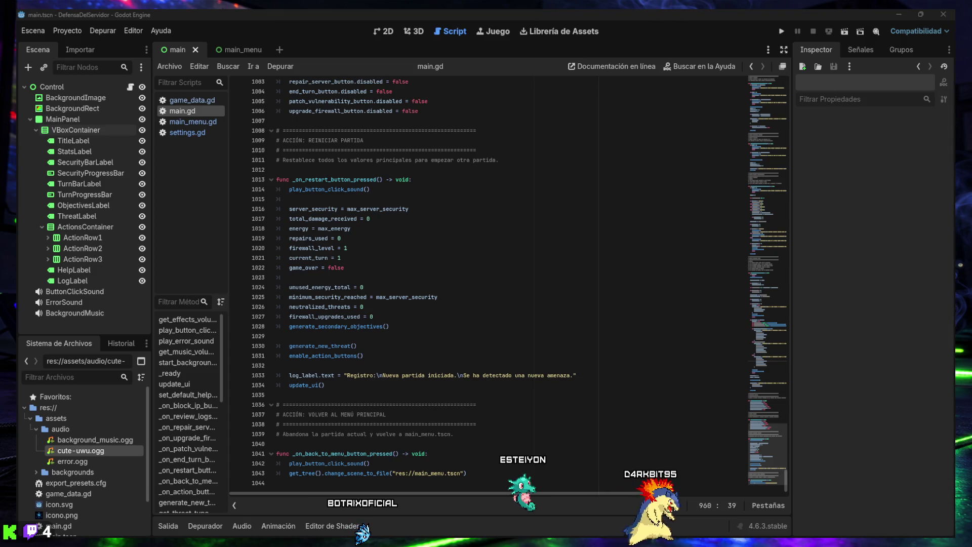
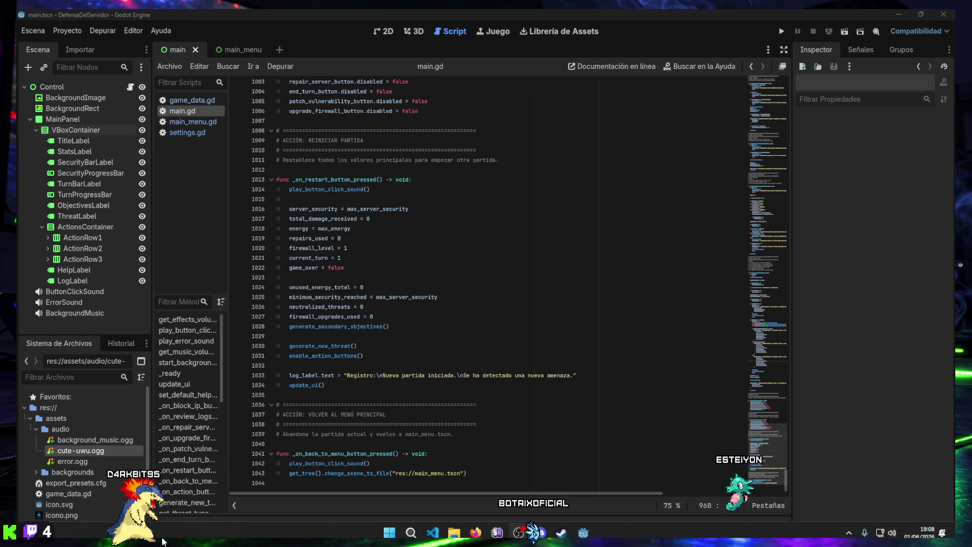
Scroll main.gd up from the last line to the end-of-game logging around lines 925–967
mouse_move(559, 528)
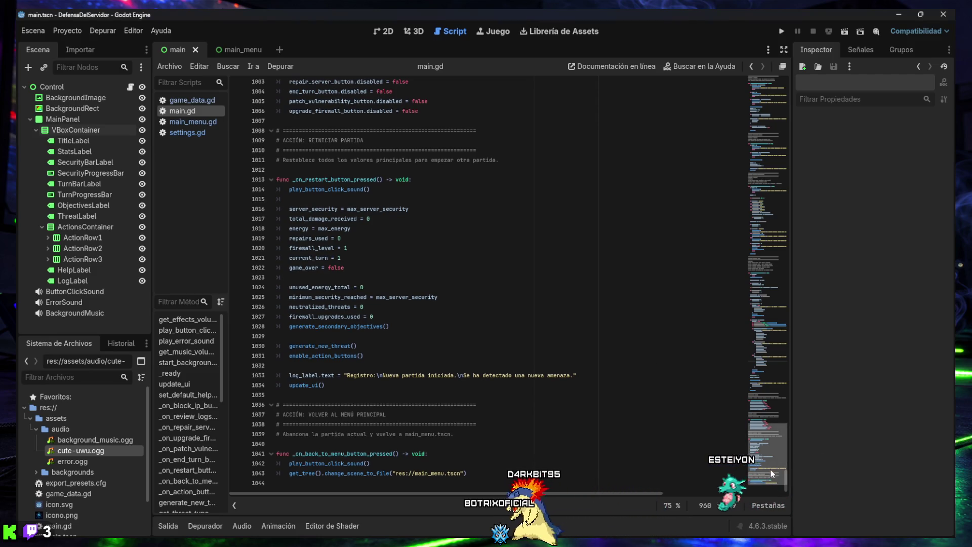
left_click(484, 483)
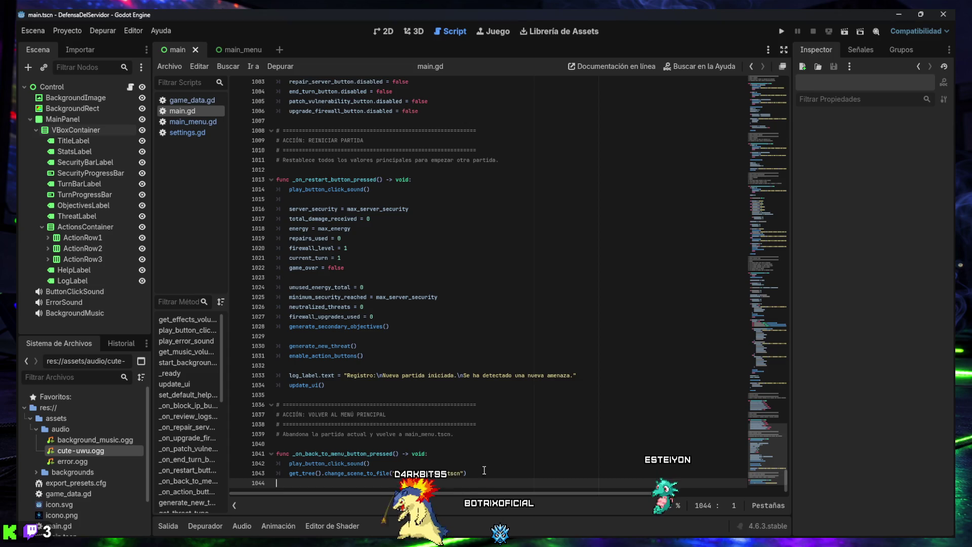
scroll(481, 461, "up", 5)
scroll(479, 451, "up", 8)
scroll(476, 448, "up", 12)
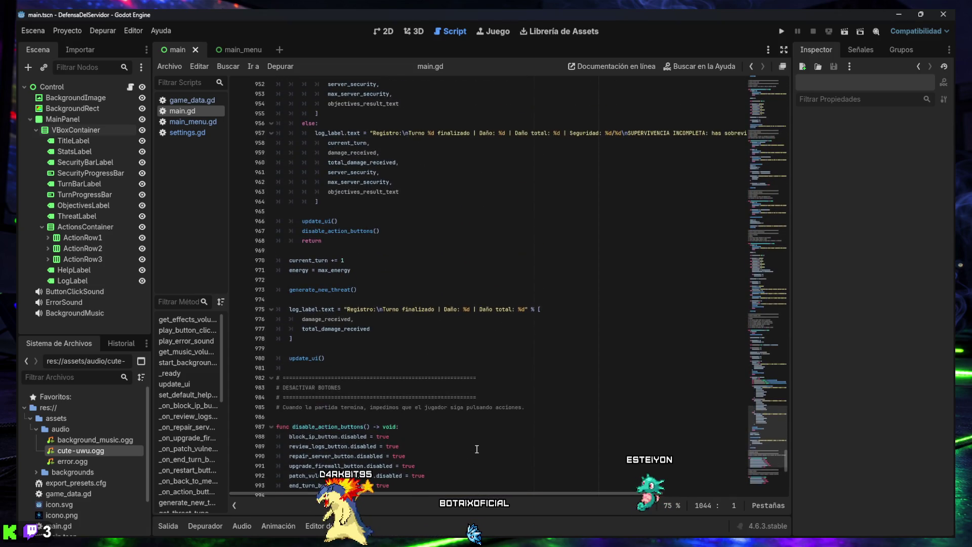
scroll(474, 448, "up", 1)
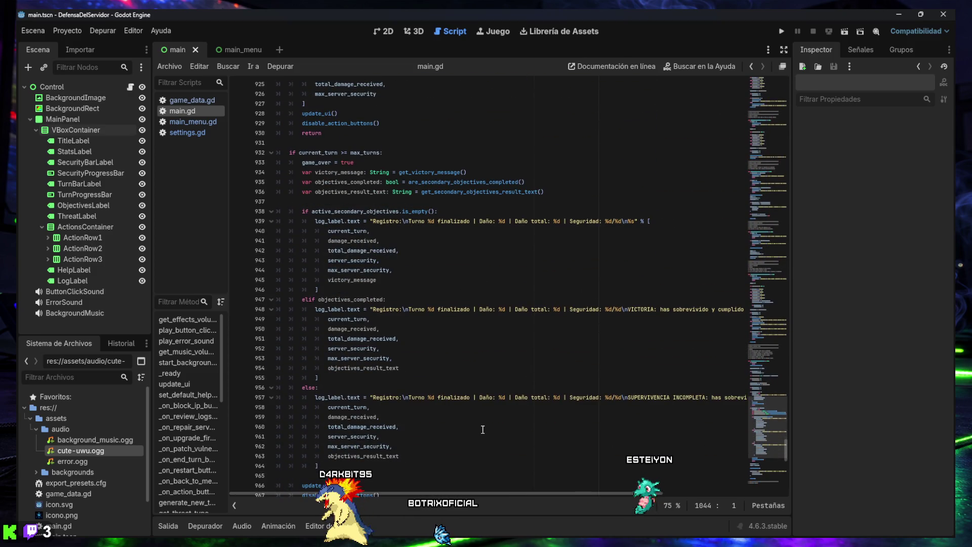
Select the SUPERVIVENCIA INCOMPLETA log message through current_turn, then widen the code area
mouse_move(541, 396)
left_mouse_down()
mouse_move(727, 397)
mouse_move(412, 391)
left_mouse_up()
mouse_move(328, 407)
left_mouse_down()
mouse_move(259, 400)
mouse_move(262, 383)
left_mouse_up()
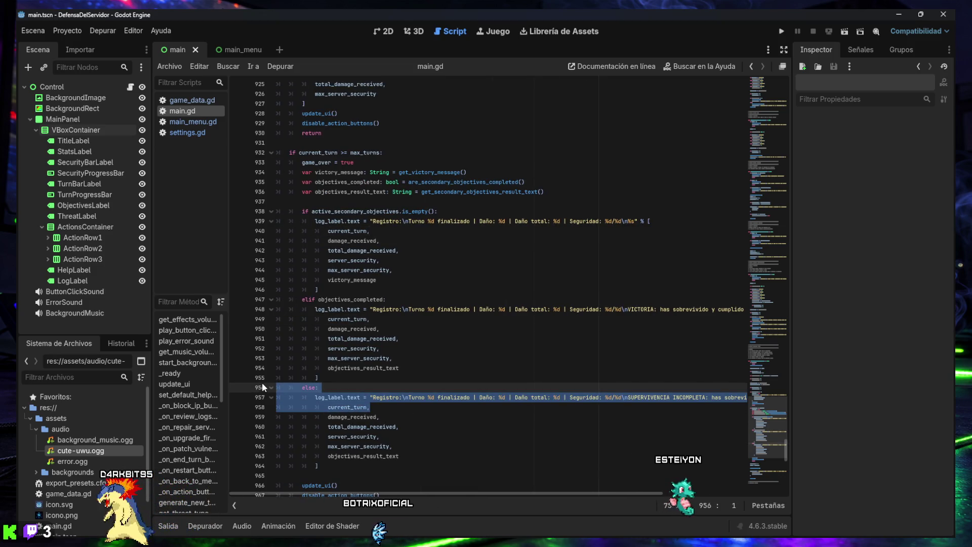
left_click(368, 386)
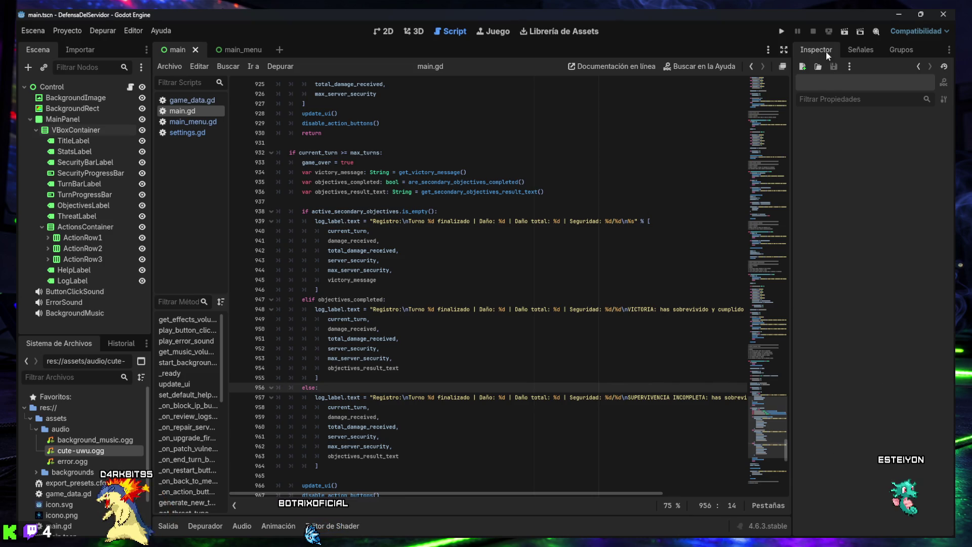
left_click_drag(792, 111, 851, 121)
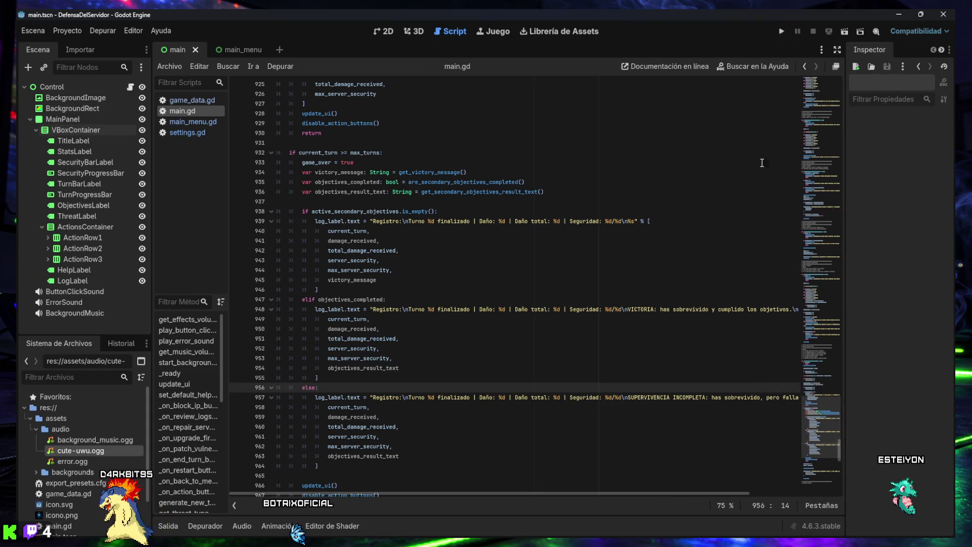
Narrow the Scene dock to widen the script editor and scroll up to _on_end_turn_button_pressed's comments
left_click_drag(152, 281, 125, 284)
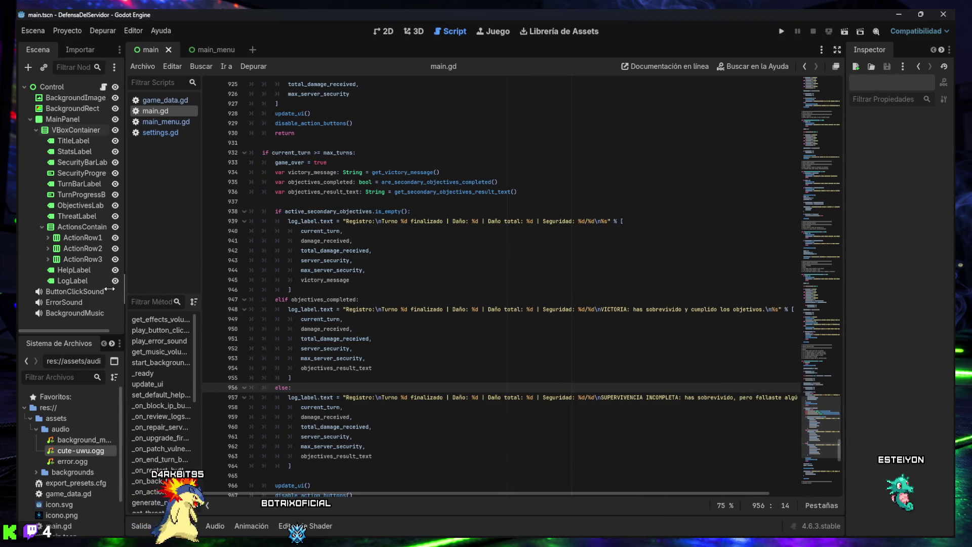
left_click_drag(201, 276, 185, 277)
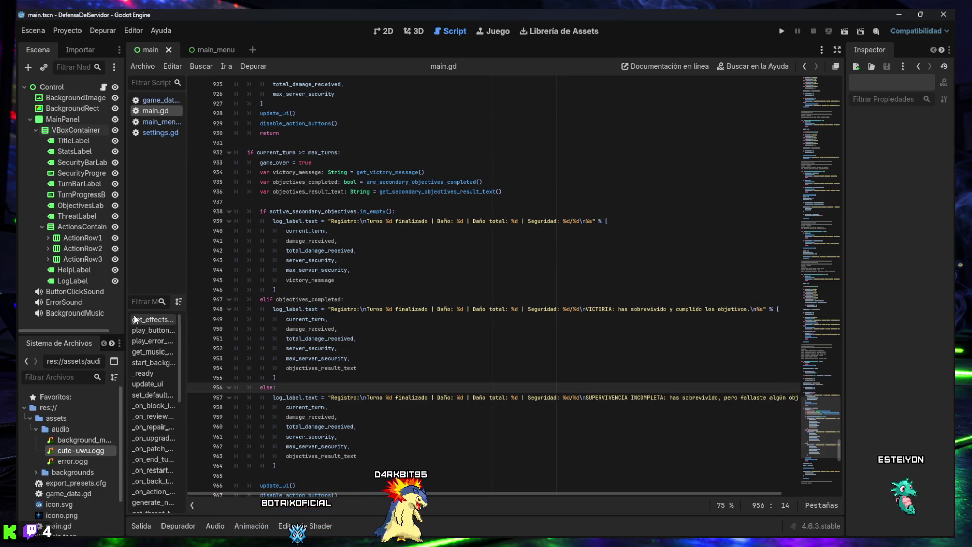
scroll(417, 314, "up", 15)
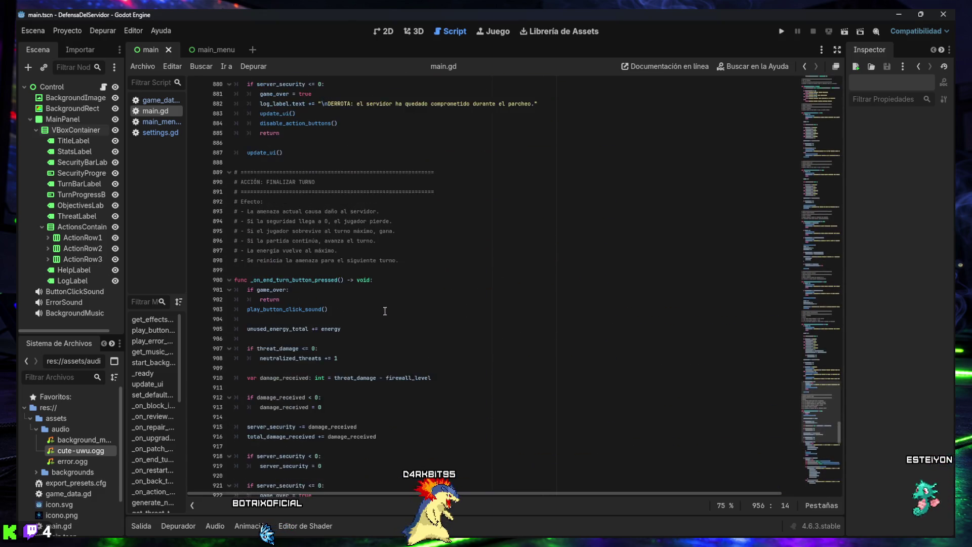
scroll(385, 311, "up", 2)
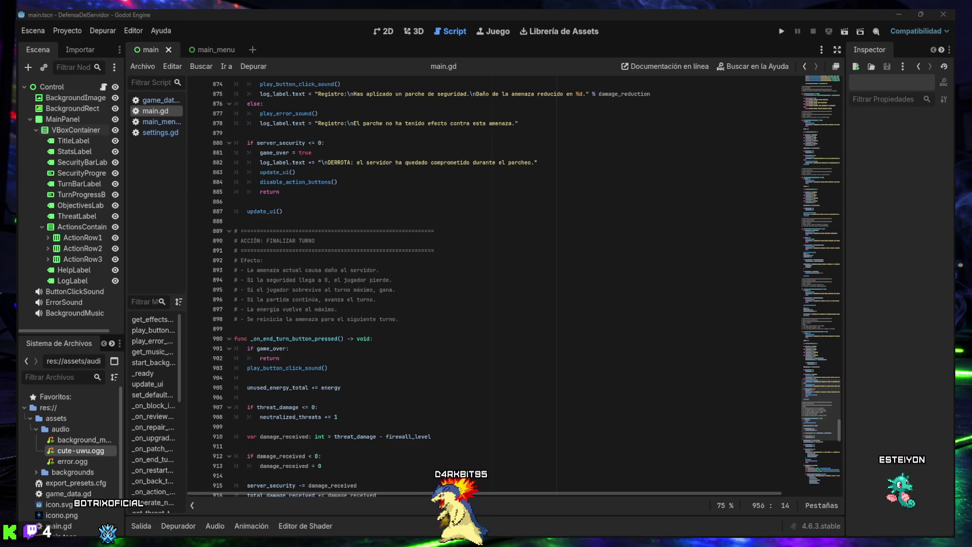
left_click(398, 301)
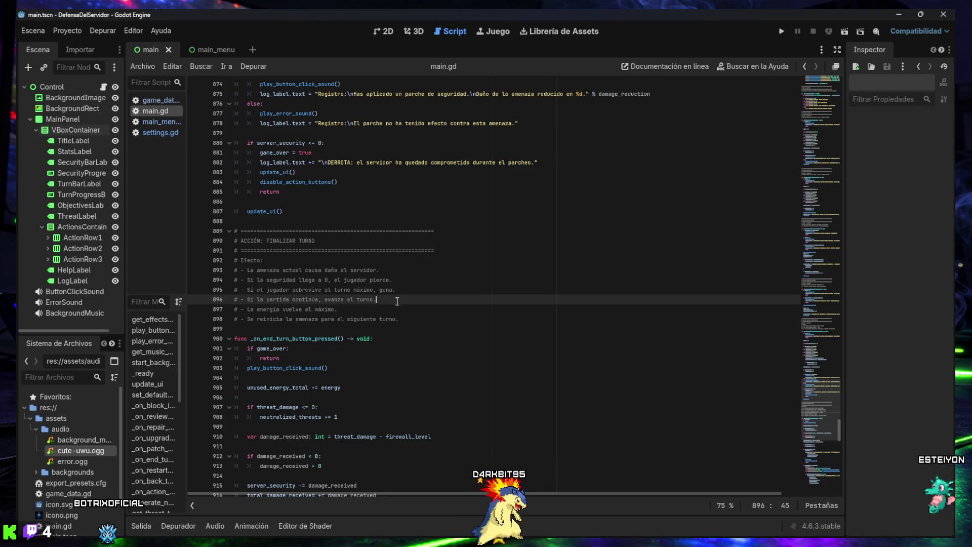
Find '15 puntos' and replace repair-server help lines 323–324 with the 7 puntos version
key("ctrl+f")
type("15")
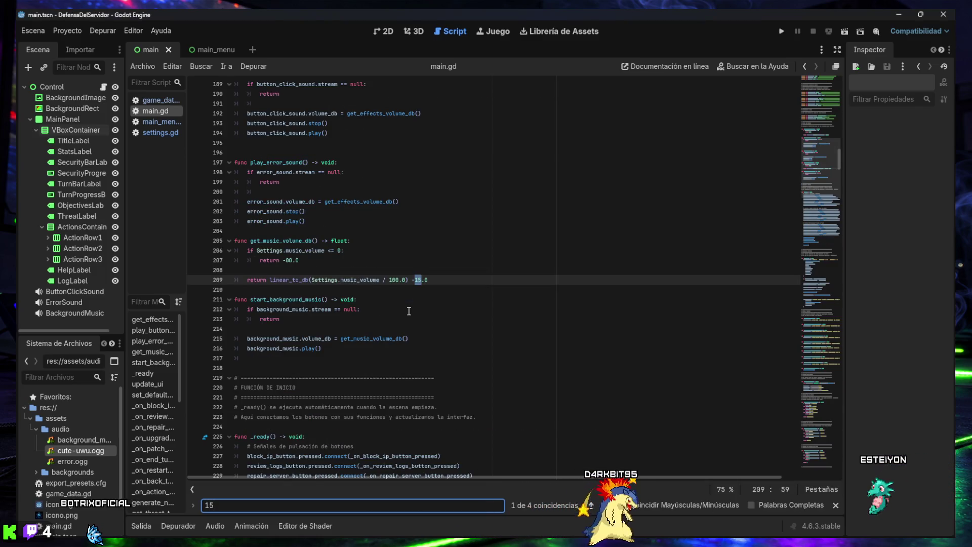
type(" puntos")
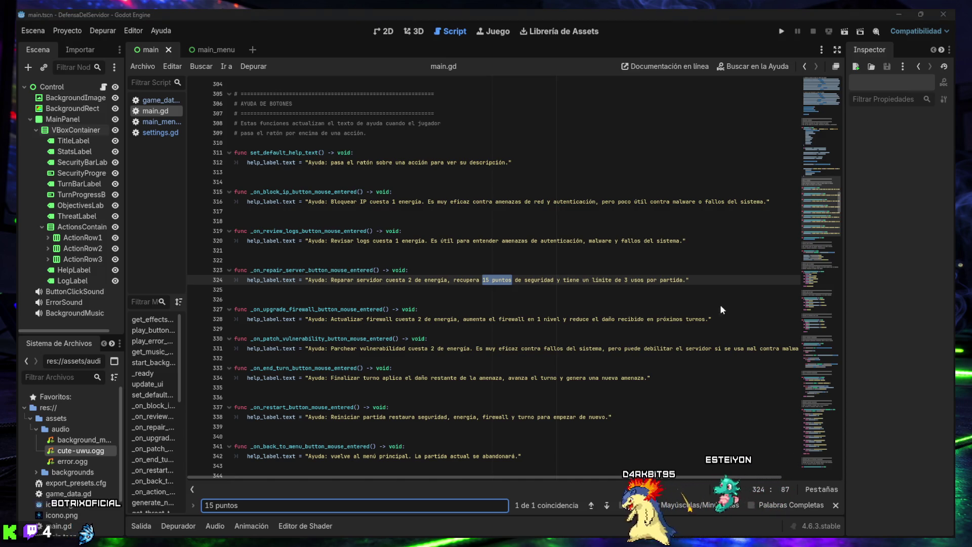
mouse_move(707, 284)
left_mouse_down()
mouse_move(251, 282)
mouse_move(258, 274)
left_mouse_up()
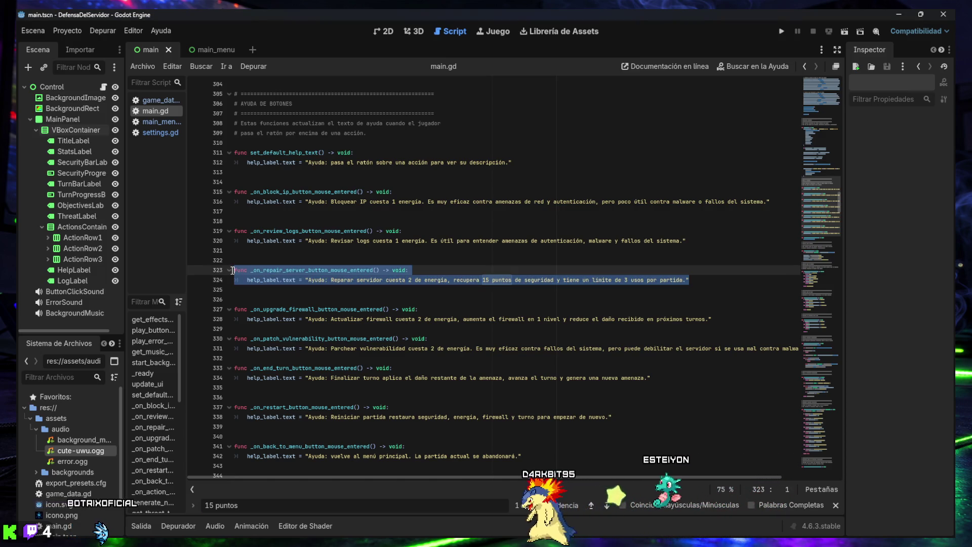
type("func _on_repair_server_button_mouse_entered() -> void: \thelp_label.text = \"Ayuda: Reparar servidor cuesta 2 de energía, recupera 7 puntos de seguridad y tiene un límite de 3 usos por partida.\"")
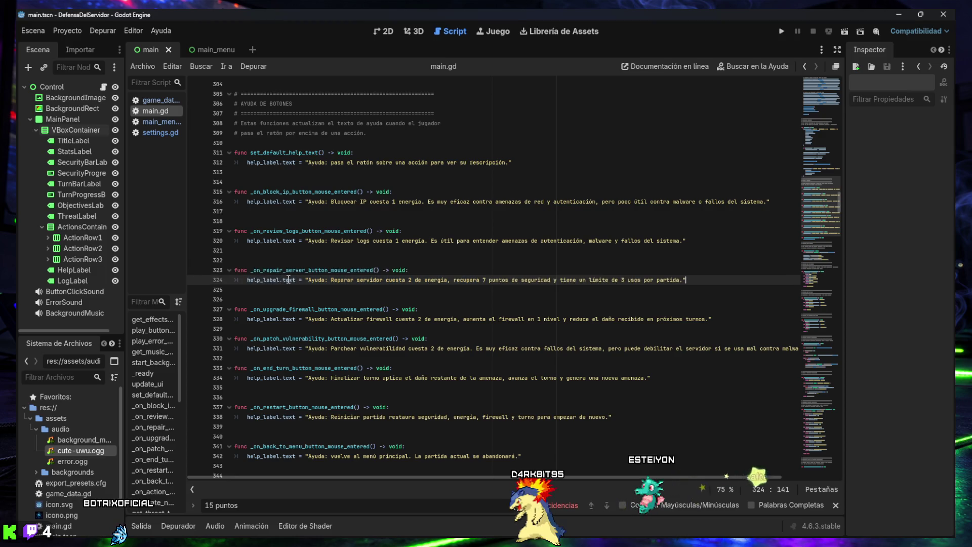
Close the find bar, save main.gd with Ctrl+S and launch the project to test
left_click(835, 506)
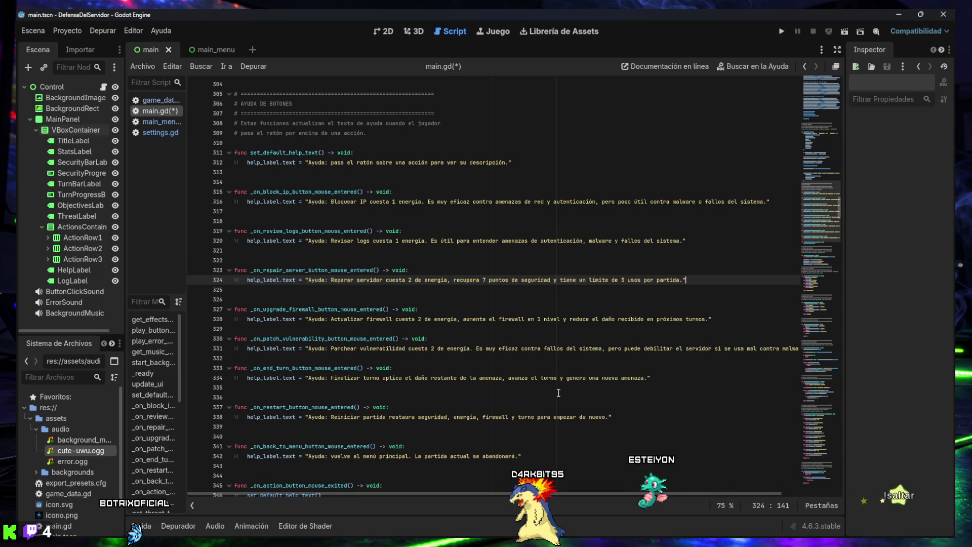
key("ctrl+s")
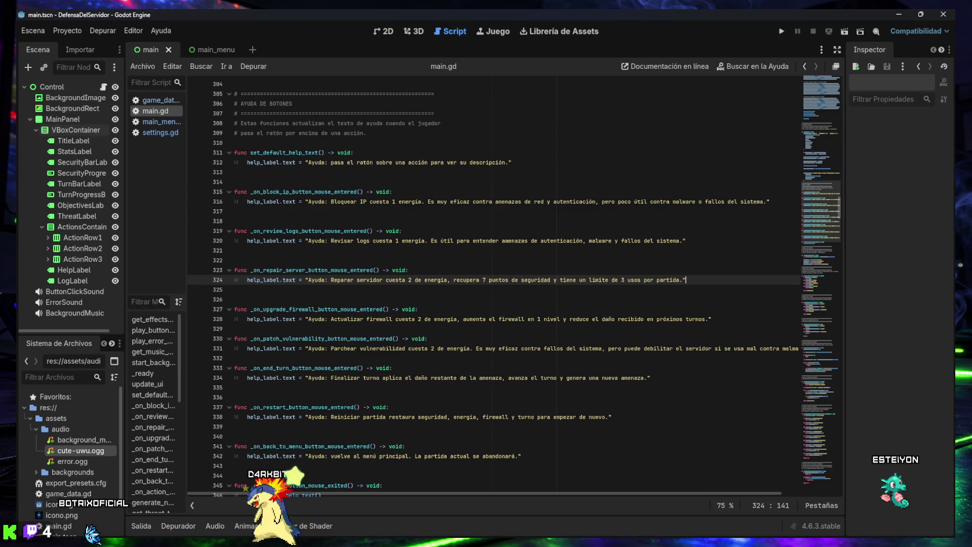
left_click(781, 31)
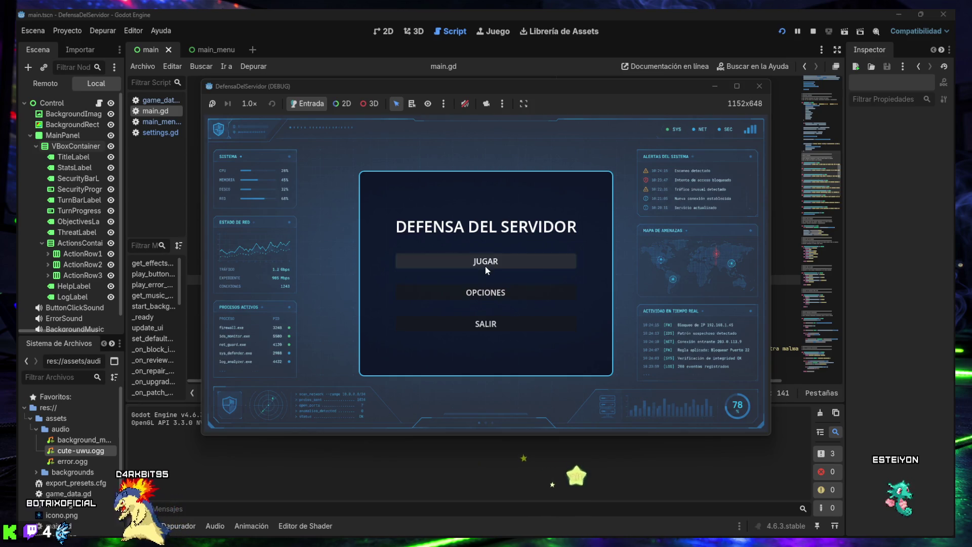
Start a Hardcore match with JUGAR and restart it several times for new threats
left_click(485, 266)
left_click(487, 275)
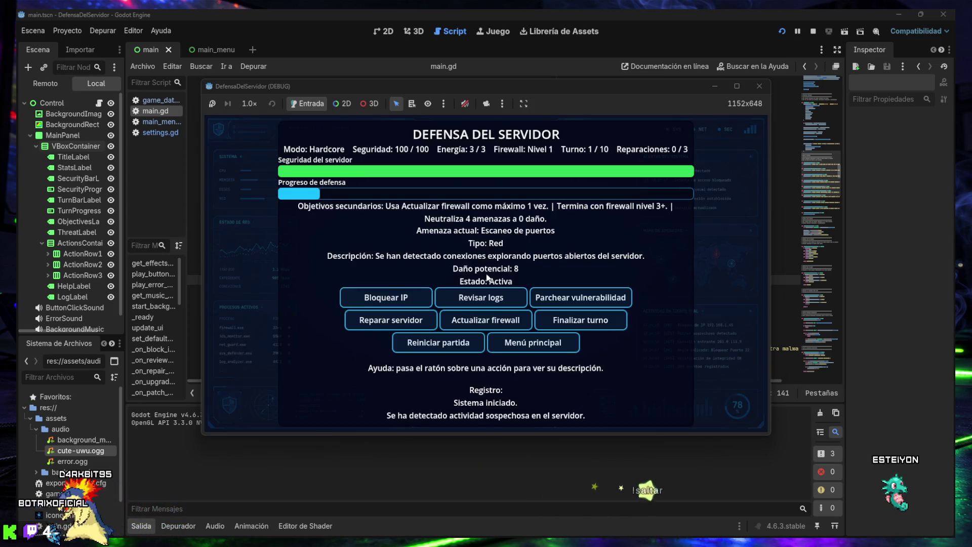
left_click(431, 344)
left_click(432, 344)
left_click(431, 344)
left_click(431, 344)
left_click(432, 343)
Restart the Hardcore match five more times, then close the running game window
left_click(429, 343)
left_click(429, 343)
left_click(429, 343)
left_click(430, 343)
left_click(430, 343)
left_click(429, 344)
left_click(429, 343)
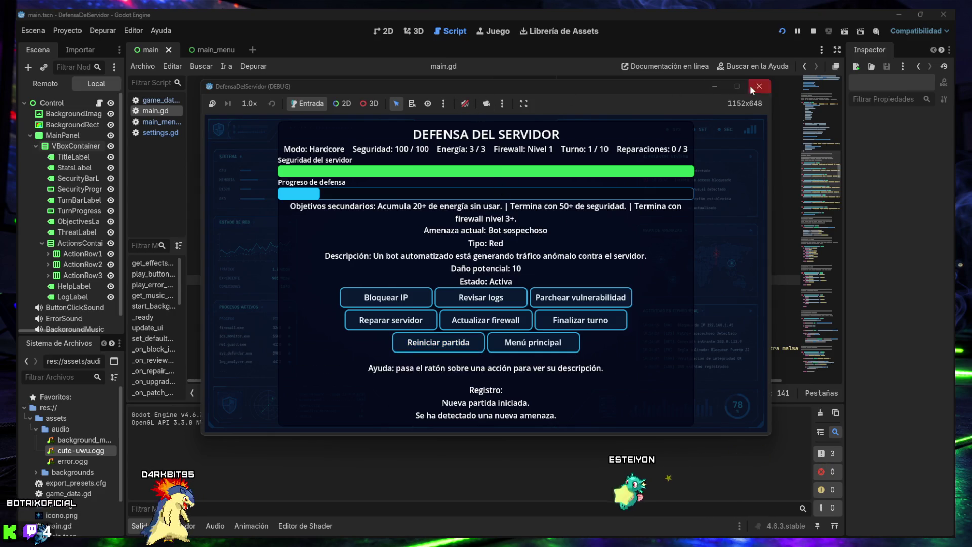
left_click(512, 337)
left_click(512, 327)
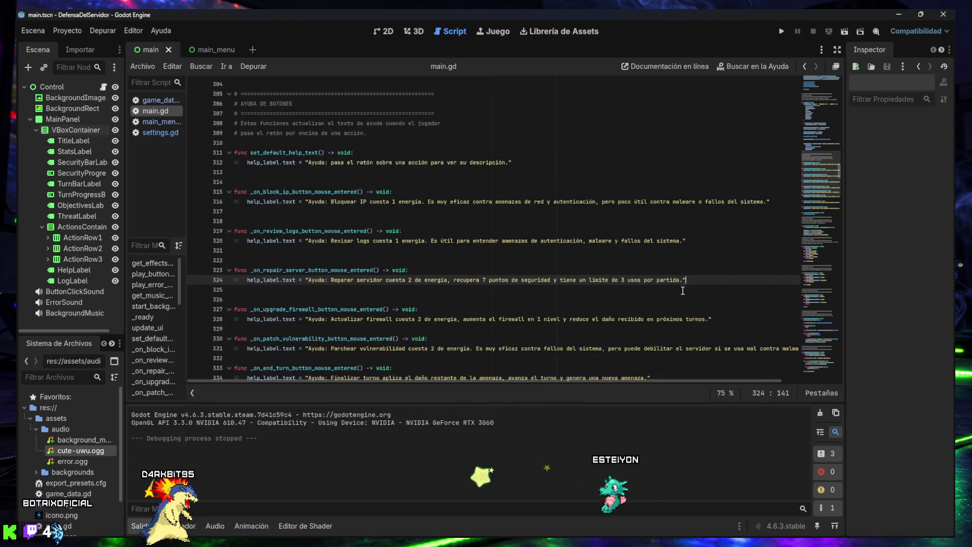
Collapse the Salida output panel with Ctrl+J so main.gd fills the editor
key("ctrl+j")
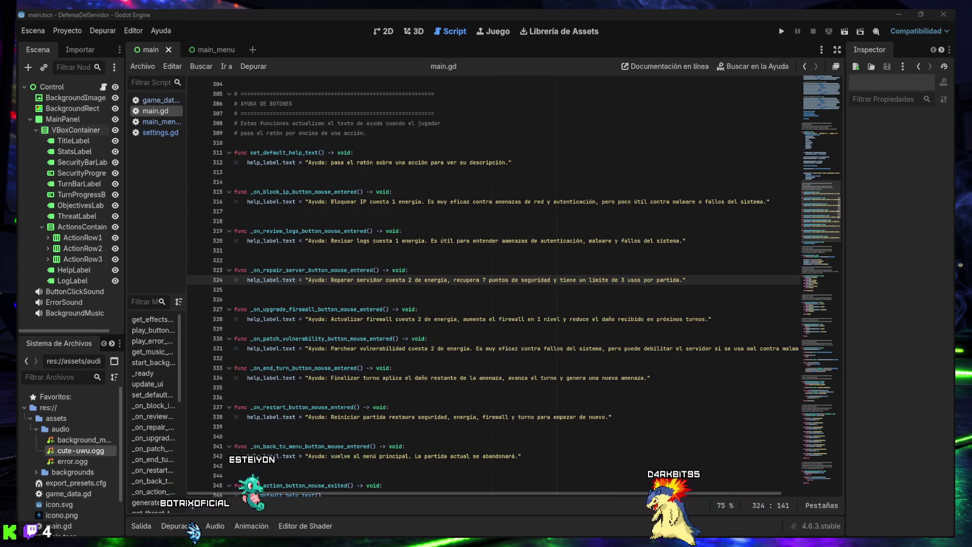
left_click(180, 524)
mouse_move(464, 171)
left_mouse_down()
mouse_move(481, 372)
mouse_move(475, 408)
left_mouse_up()
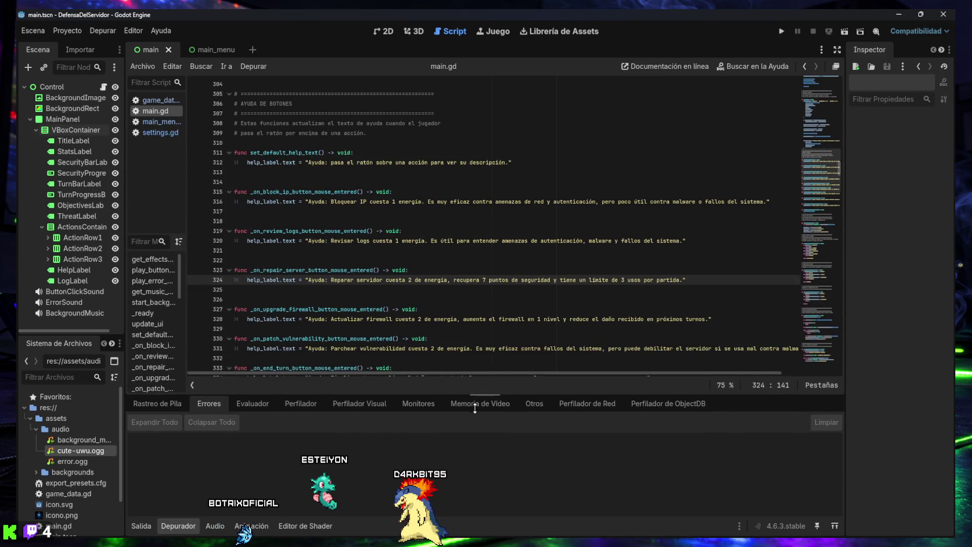
left_click(142, 526)
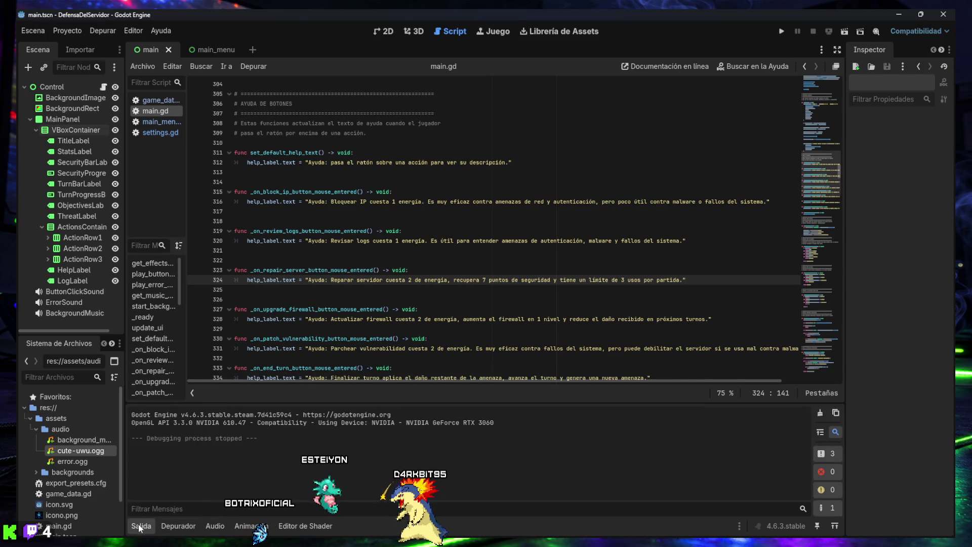
left_click(139, 524)
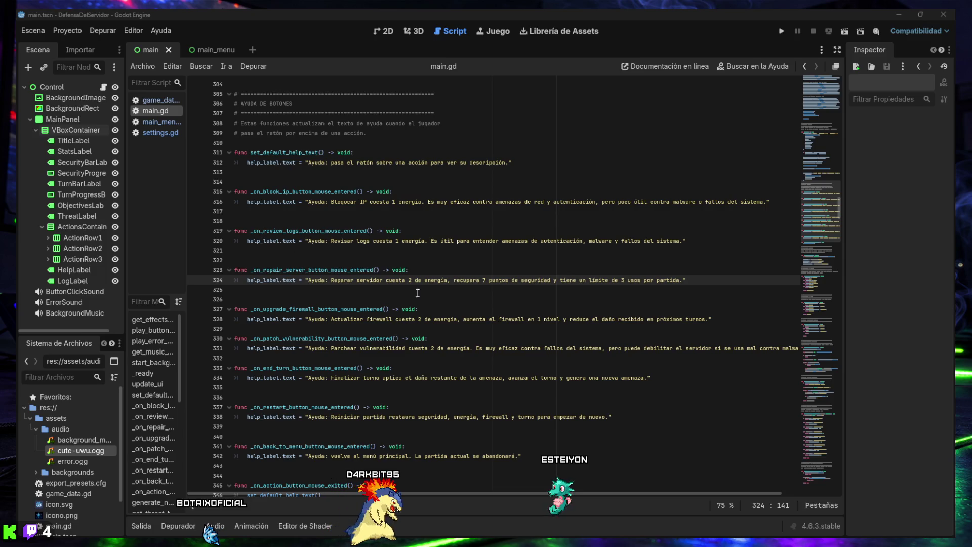
scroll(424, 335, "down", 8)
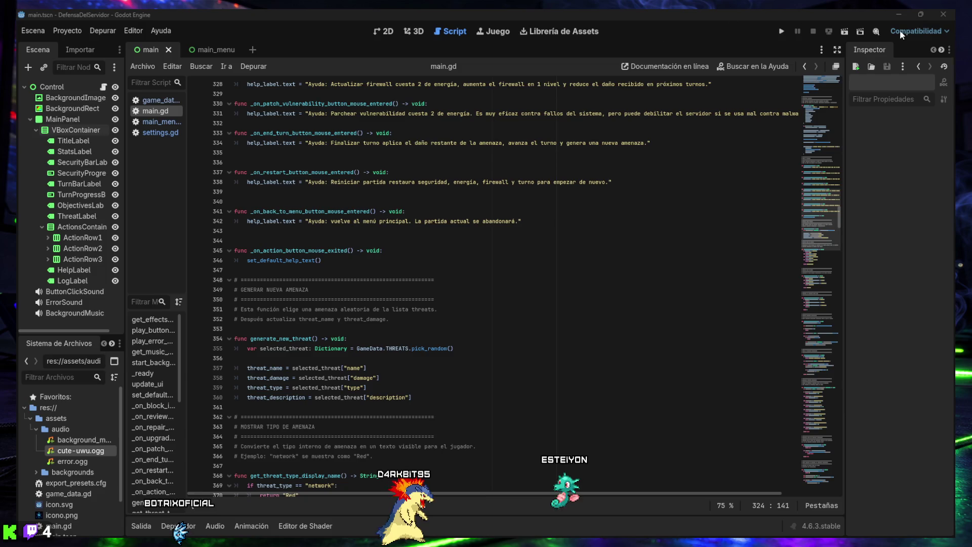
Scroll main.gd up to the SONIDO DE BOTONES section near line 178
mouse_move(735, 533)
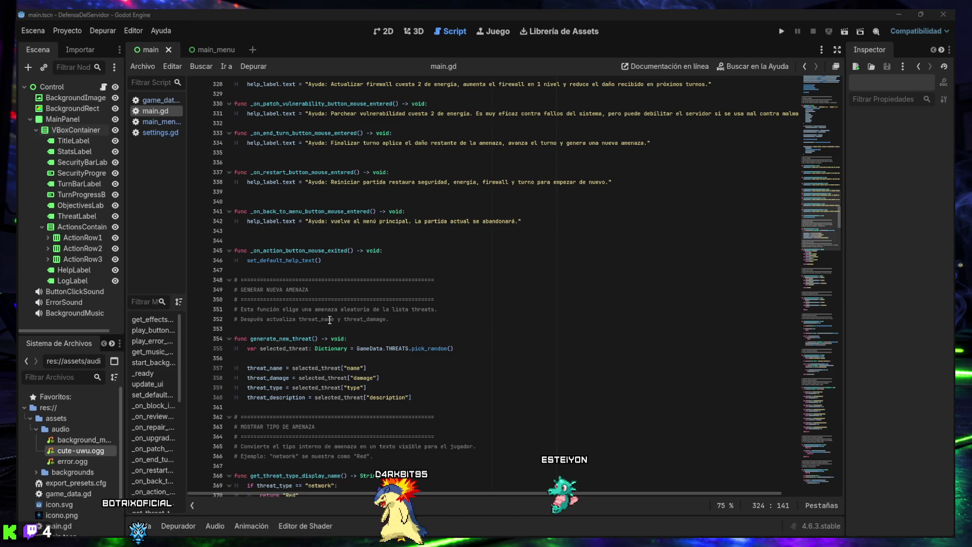
scroll(330, 319, "up", 5)
scroll(326, 304, "up", 4)
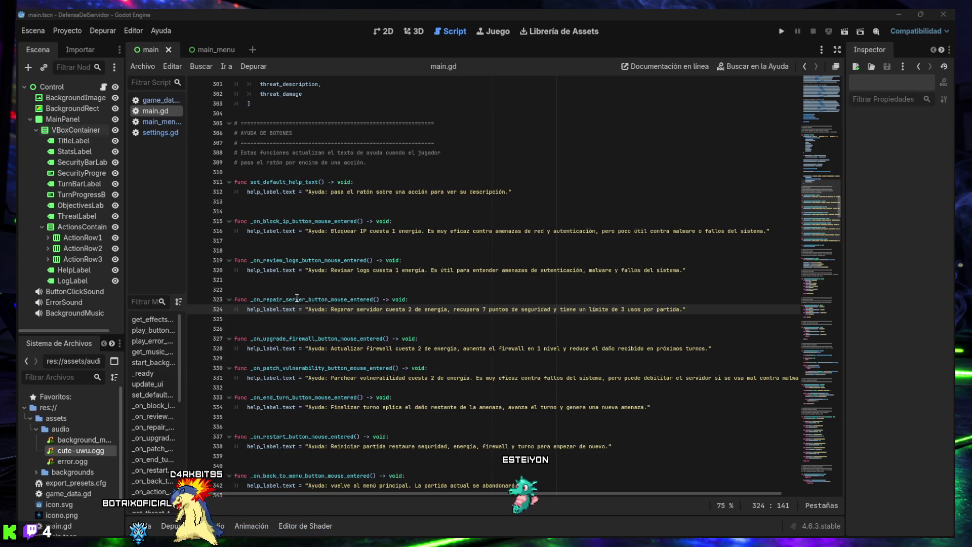
scroll(297, 298, "up", 15)
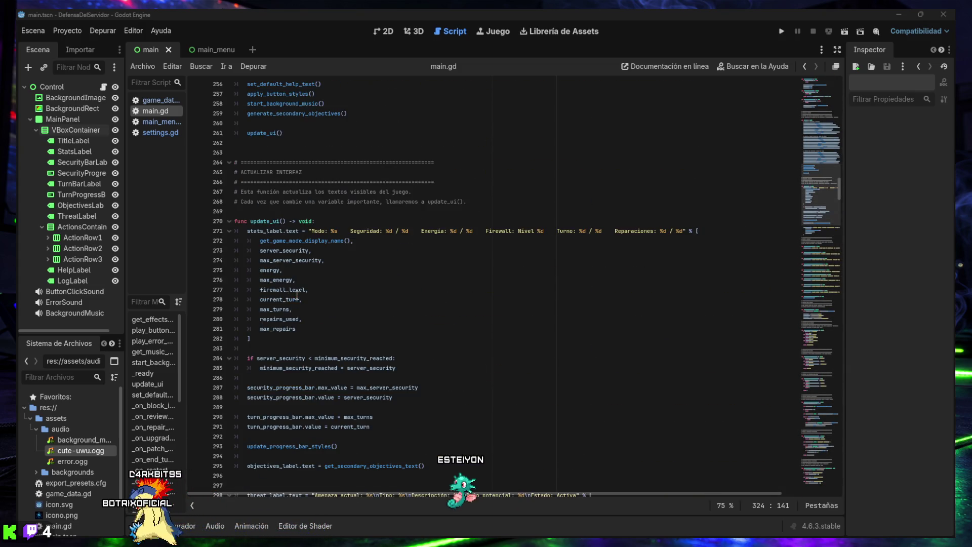
scroll(283, 310, "up", 15)
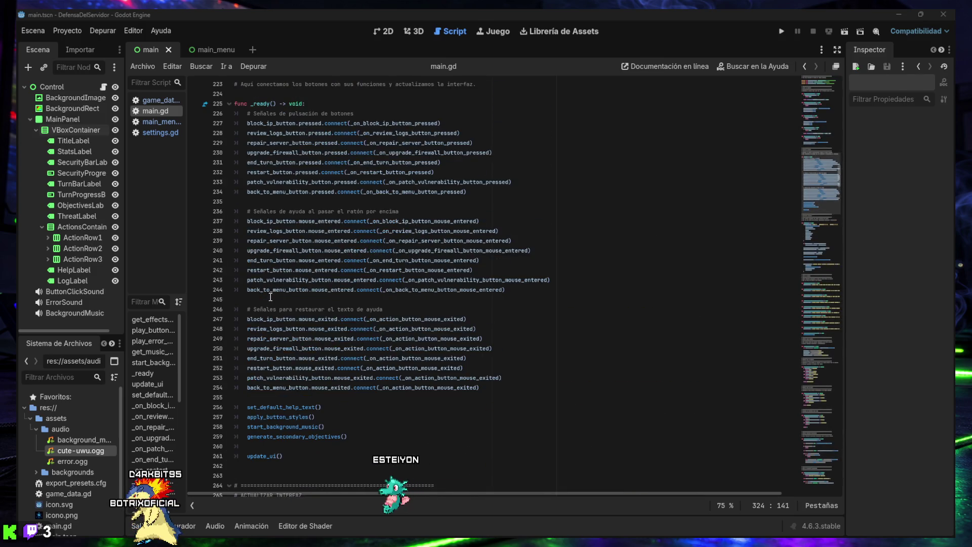
scroll(273, 294, "up", 12)
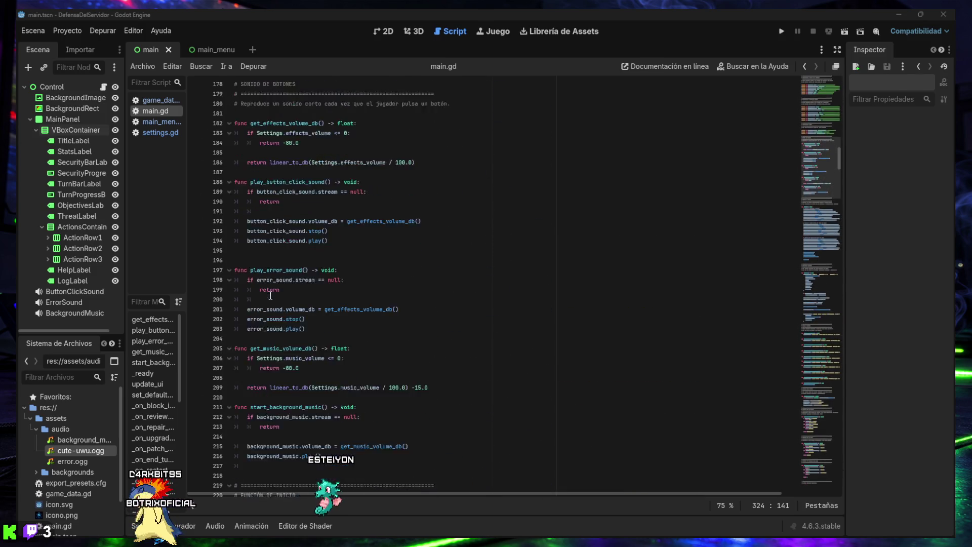
scroll(281, 291, "up", 5)
Drag-select main.gd from line 4 down to line 176, scrolling via the minimap
mouse_move(821, 188)
left_mouse_down()
mouse_move(819, 96)
mouse_move(756, 492)
left_mouse_up()
mouse_move(812, 459)
left_mouse_down()
mouse_move(813, 469)
mouse_move(815, 285)
mouse_move(800, 218)
mouse_move(831, 141)
mouse_move(819, 65)
left_mouse_up()
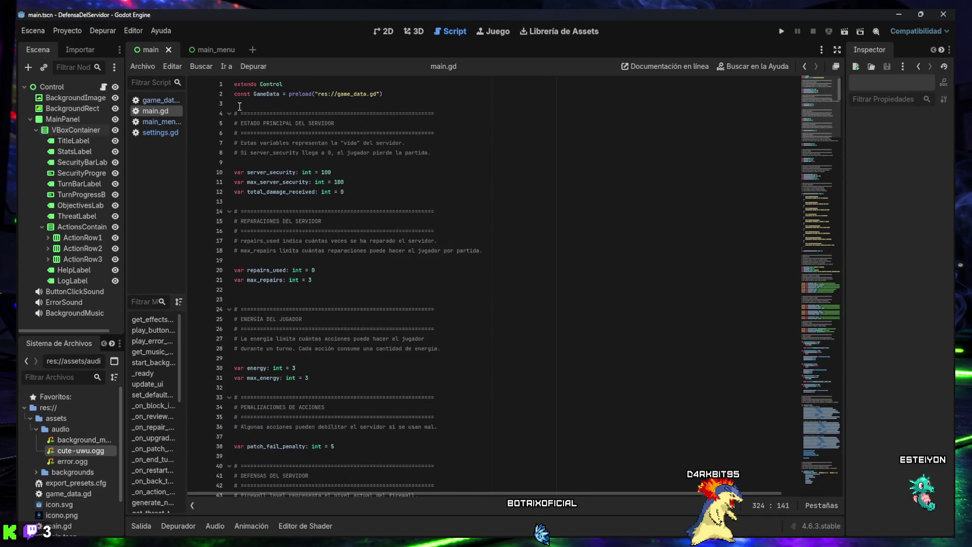
mouse_move(236, 112)
left_mouse_down()
mouse_move(268, 292)
mouse_move(324, 417)
mouse_move(325, 293)
mouse_move(263, 297)
mouse_move(284, 241)
left_mouse_up()
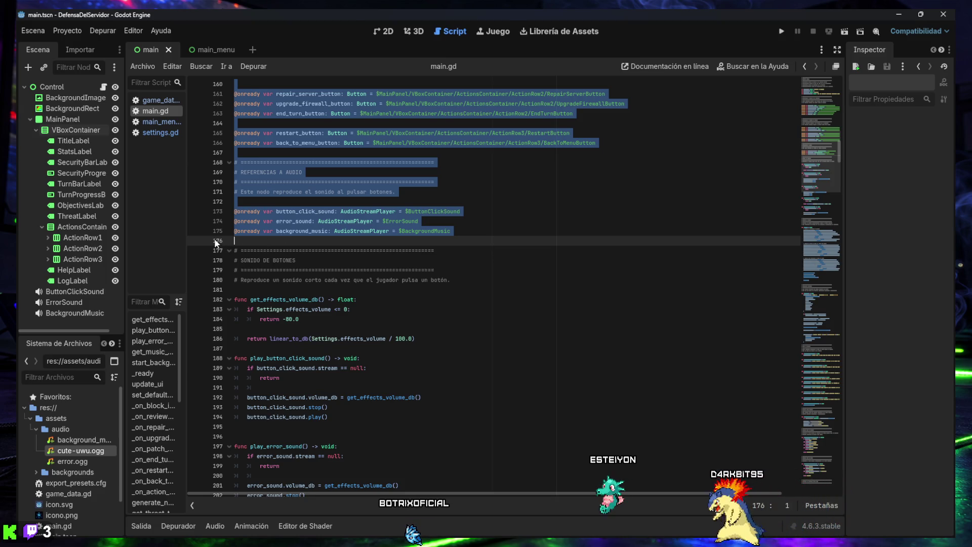
scroll(644, 280, "up", 1)
left_click_drag(818, 170, 812, 505)
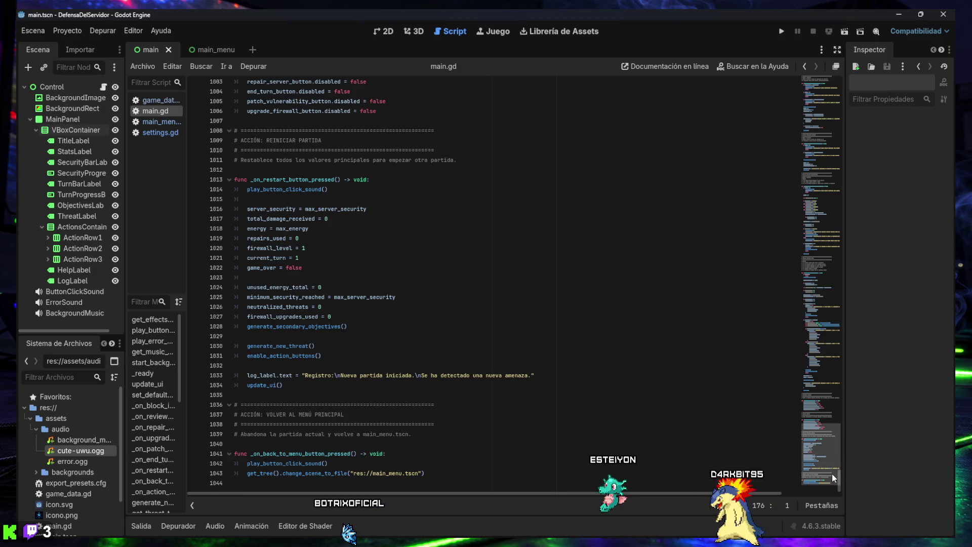
mouse_move(822, 466)
left_mouse_down()
mouse_move(813, 135)
mouse_move(823, 62)
left_mouse_up()
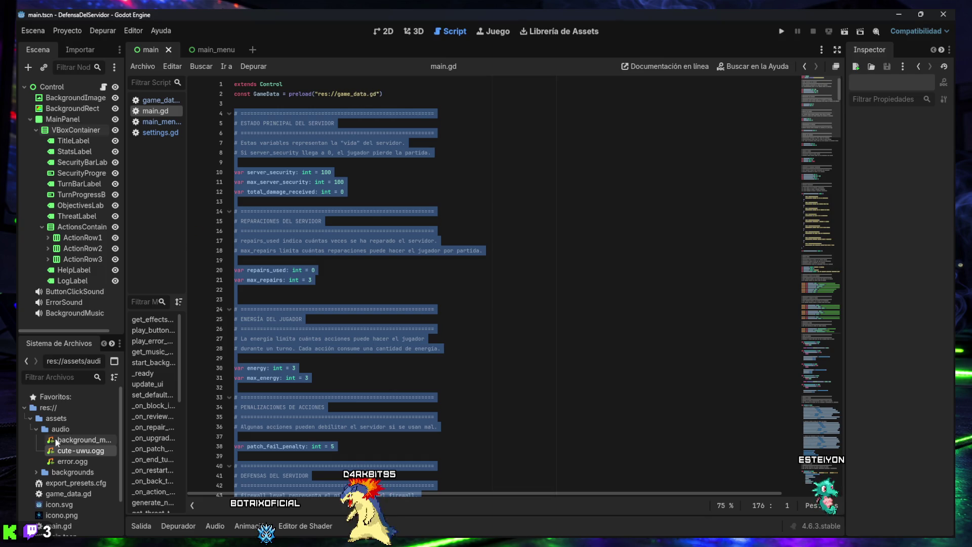
Select game_data.gd in Sistema de Archivos and expand then collapse the backgrounds folder
scroll(66, 431, "down", 2)
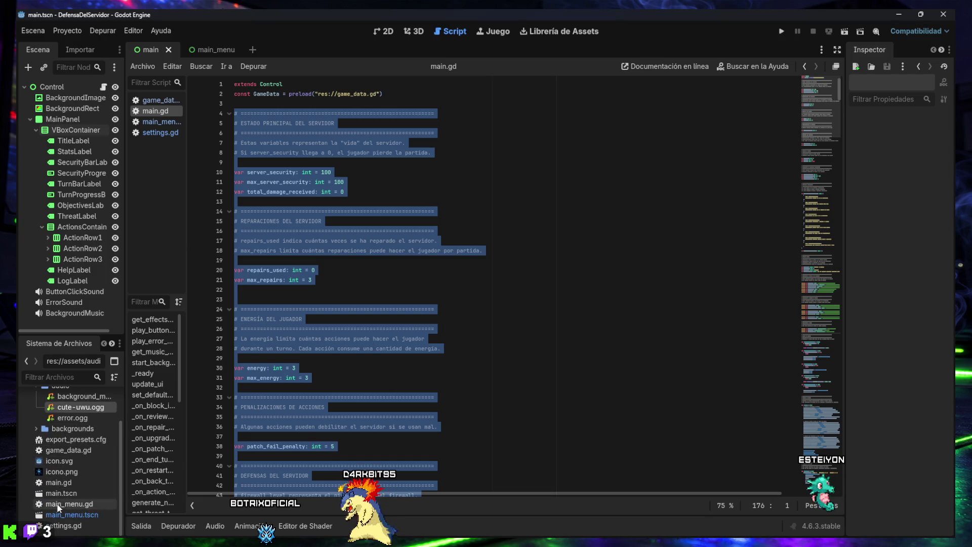
left_click(65, 451)
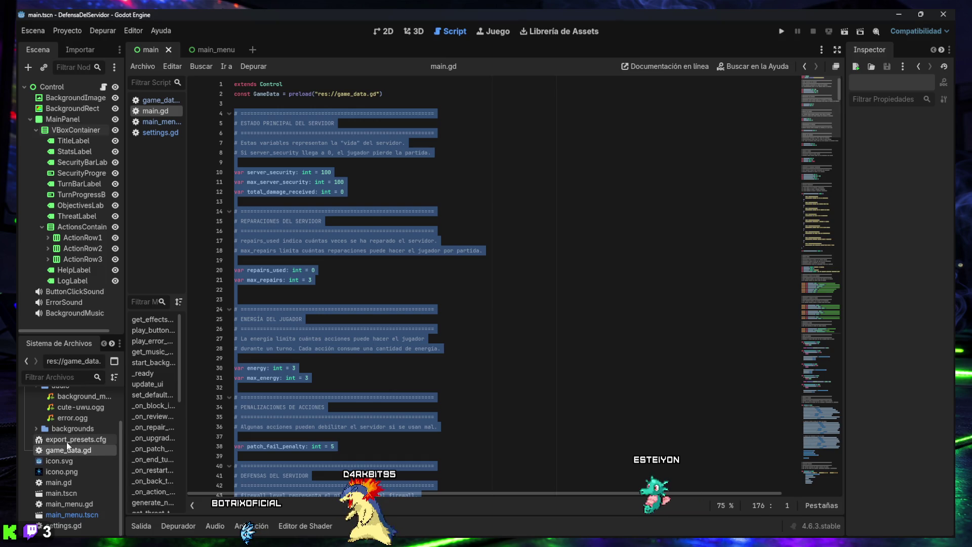
left_click(37, 428)
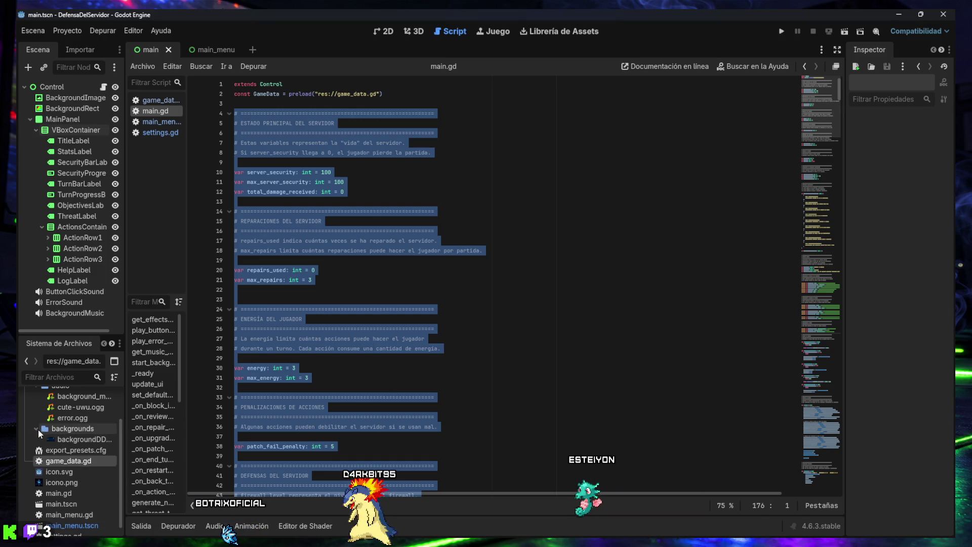
left_click(38, 429)
Collapse the audio folder so the res:// tree fits, then run the game
scroll(41, 428, "up", 2)
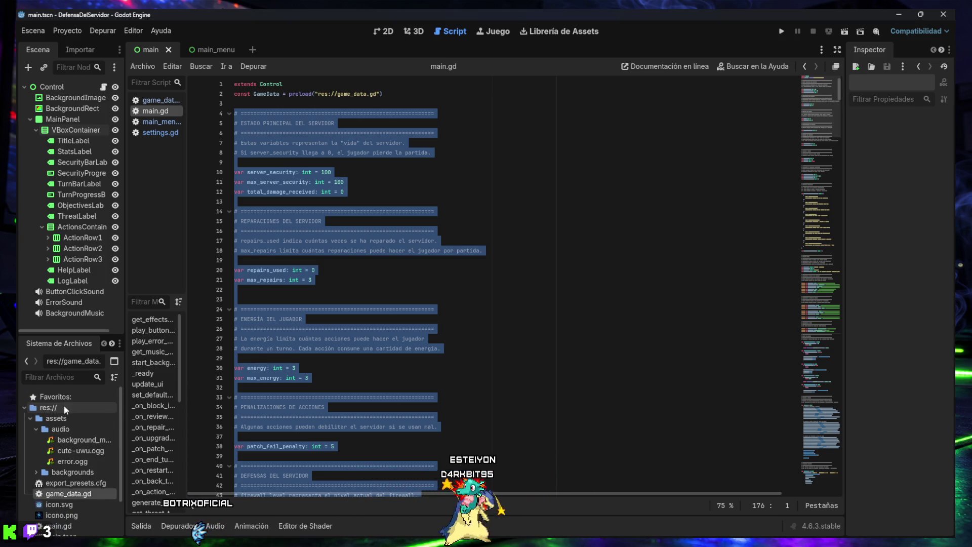
left_click(35, 429)
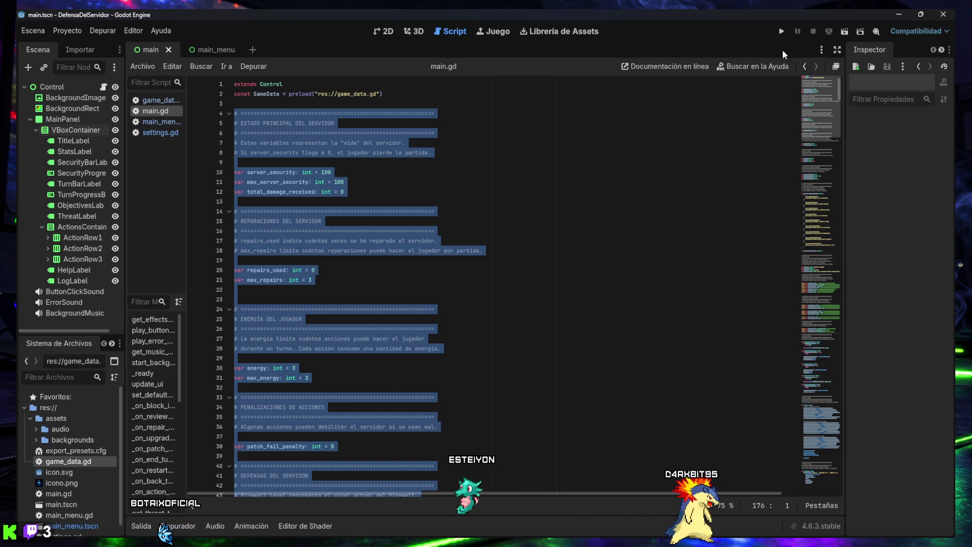
left_click(781, 32)
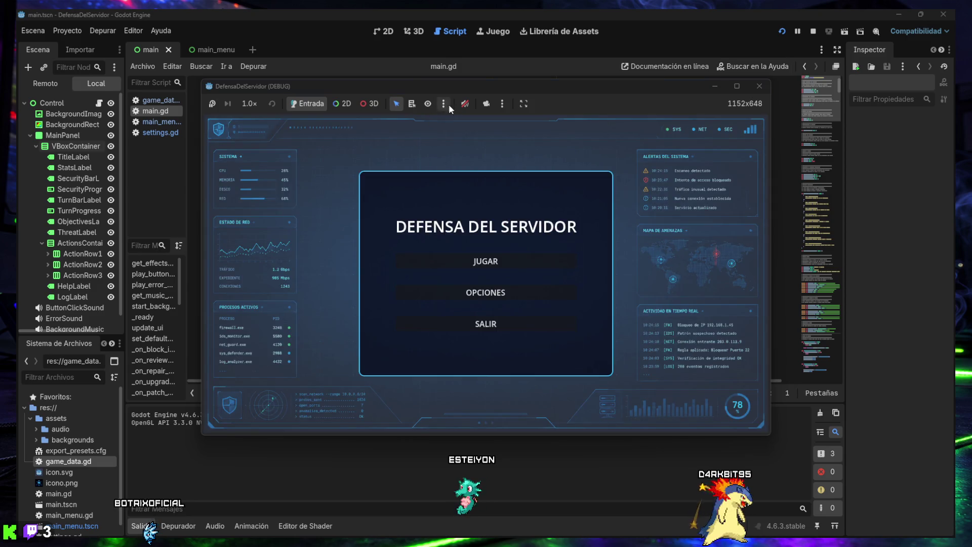
Unmute the game, set music volume to about 27 and effects to 30, then open mode selection
left_click(463, 104)
left_click(482, 292)
left_click_drag(476, 305, 448, 307)
left_click(452, 265)
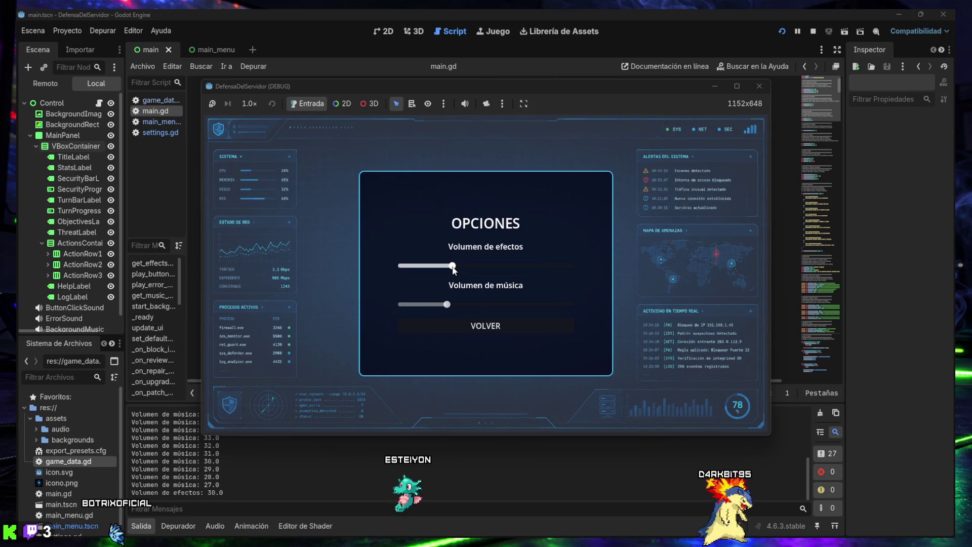
left_click(481, 327)
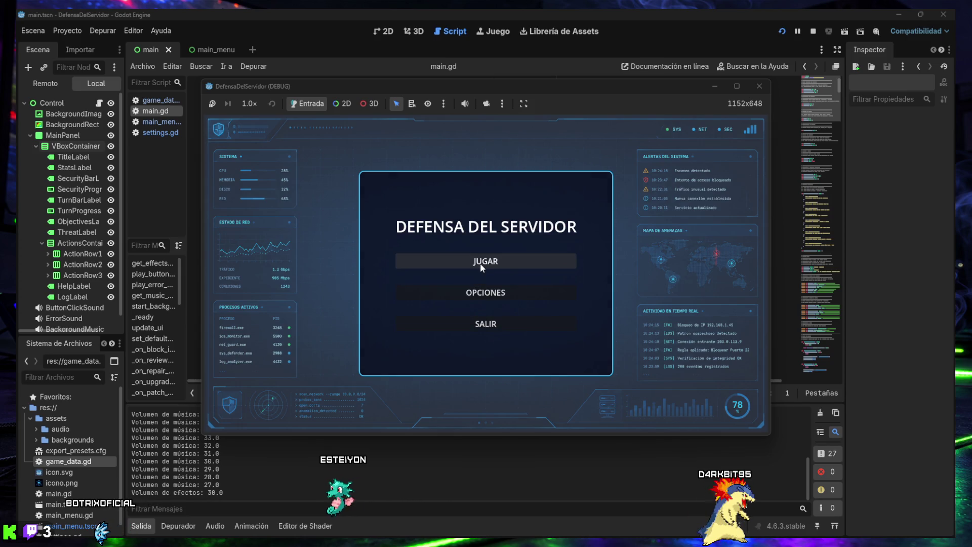
left_click(480, 263)
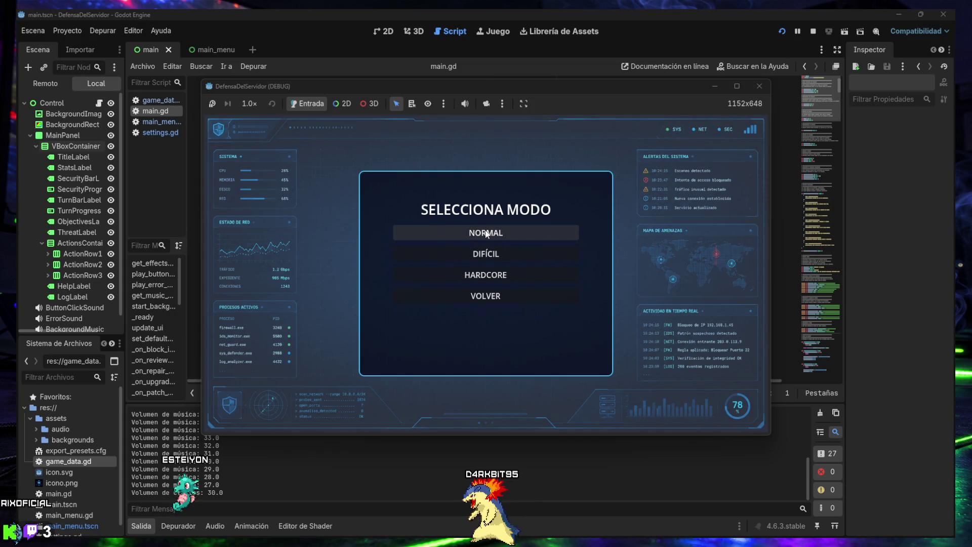
Start a Normal match, leave it, then raise effects volume and mute the music in OPCIONES
left_click(458, 233)
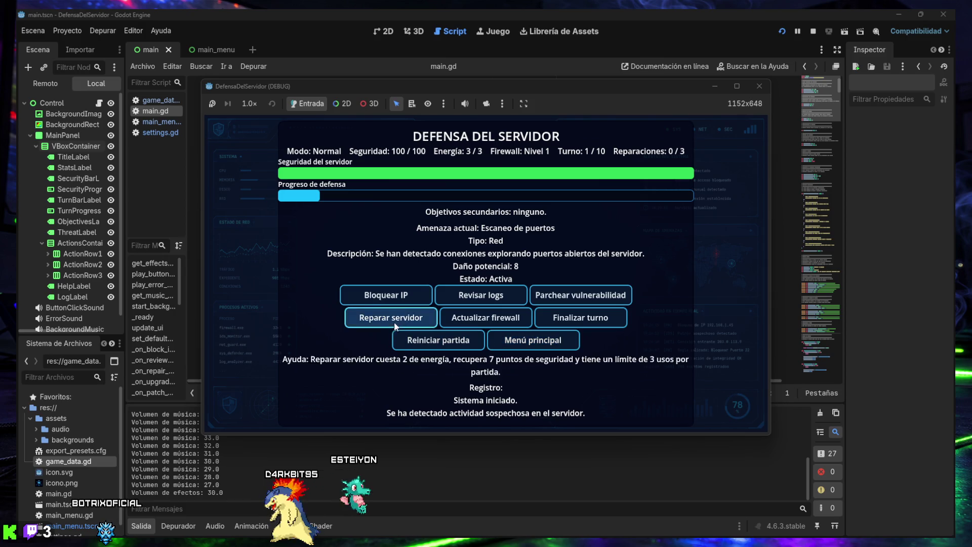
left_click(526, 340)
left_click(471, 294)
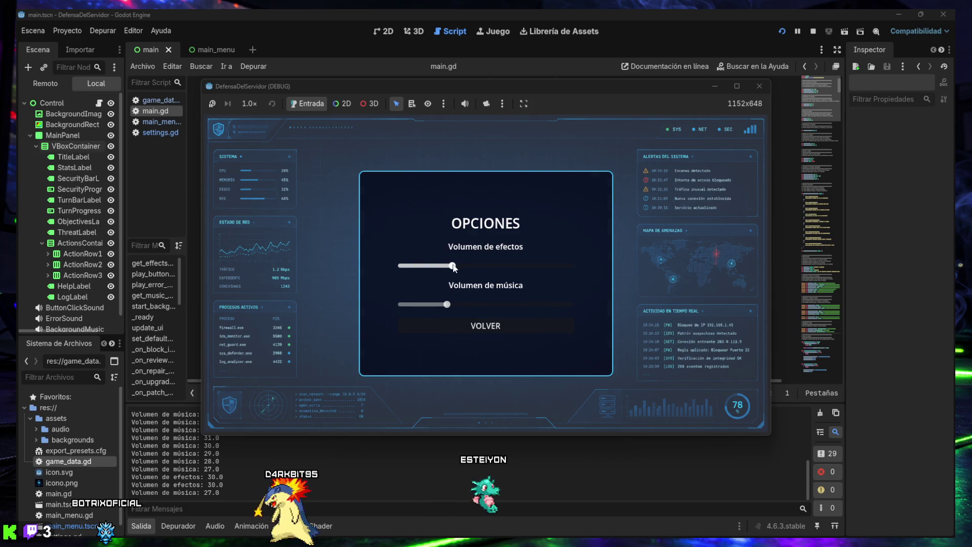
left_click_drag(447, 304, 402, 304)
left_click_drag(452, 265, 493, 268)
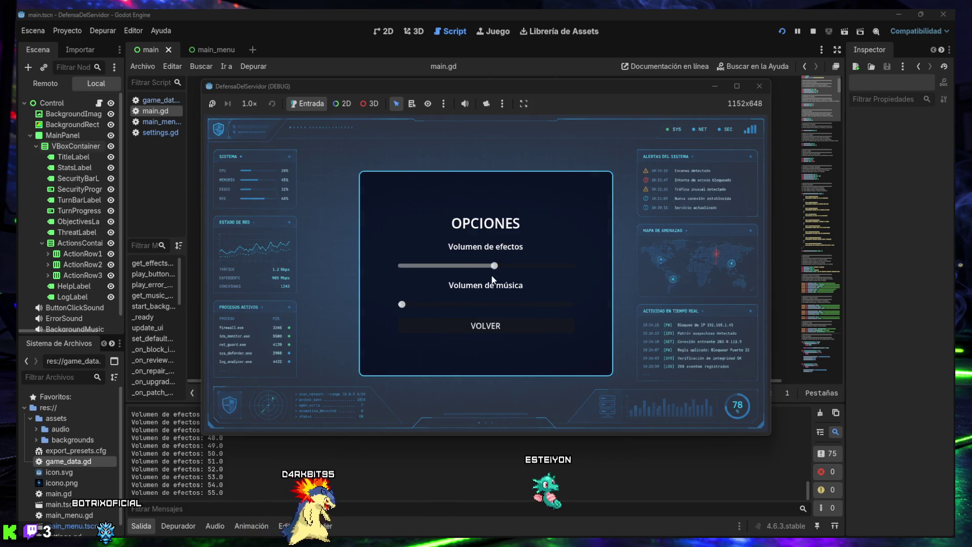
left_click(487, 326)
Start another Normal match and block IPs four times until energy runs out
left_click(485, 261)
left_click(457, 234)
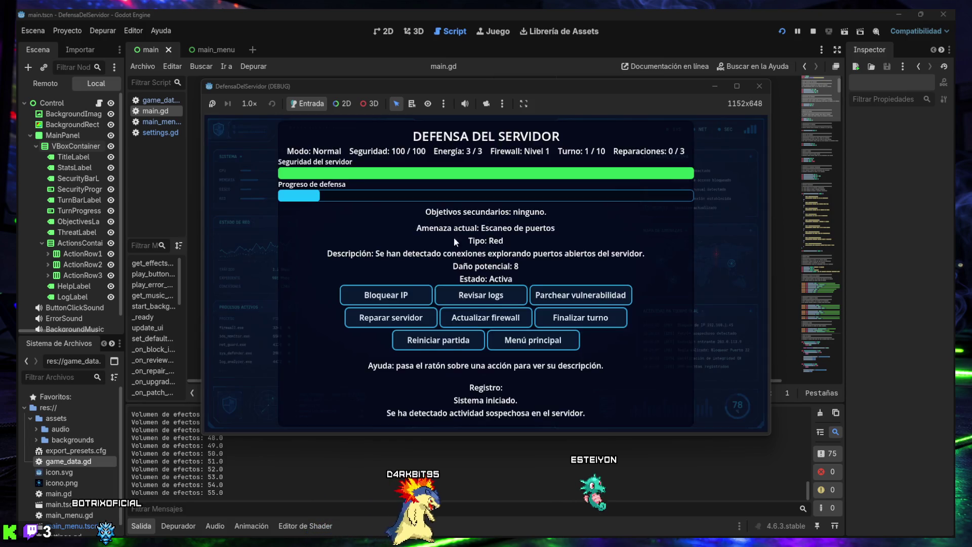
left_click(394, 294)
left_click(394, 295)
left_click(393, 295)
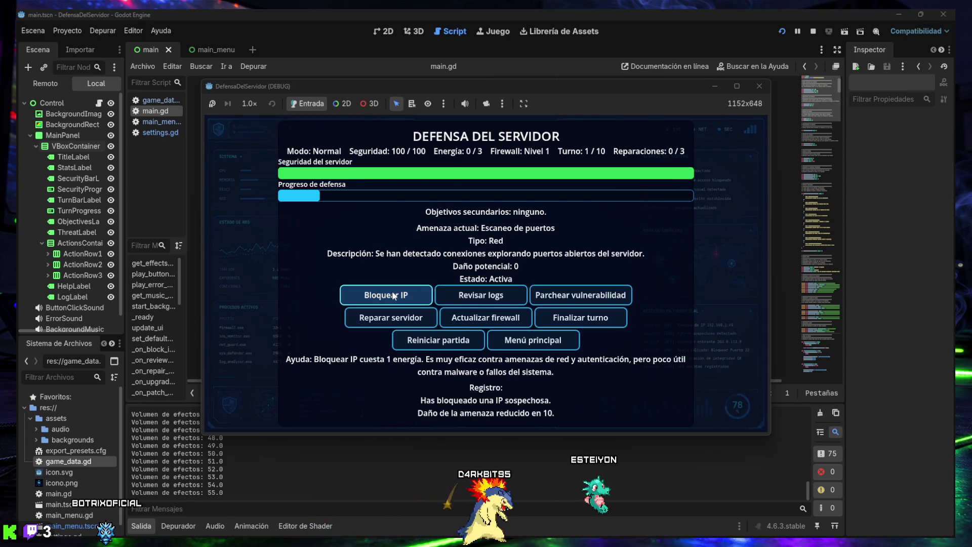
left_click(393, 295)
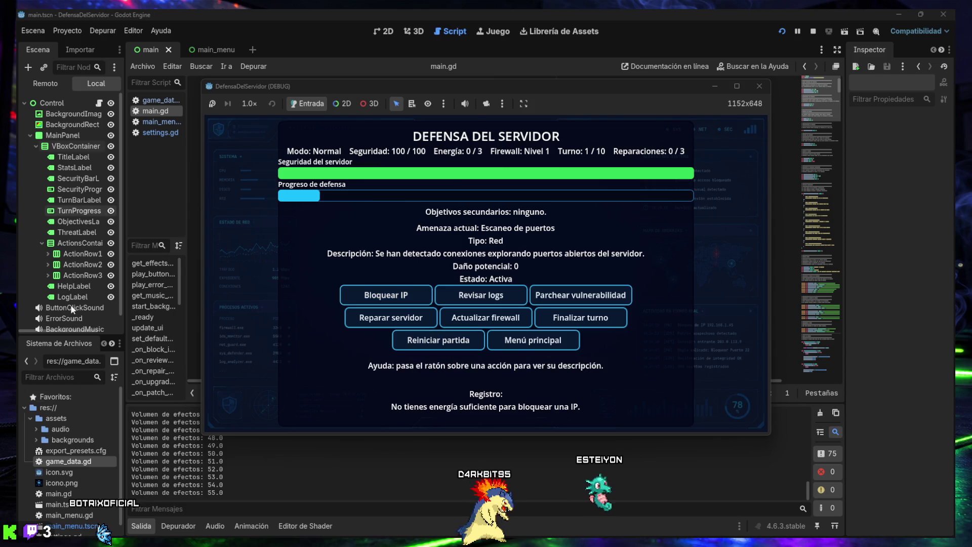
scroll(63, 312, "down", 1)
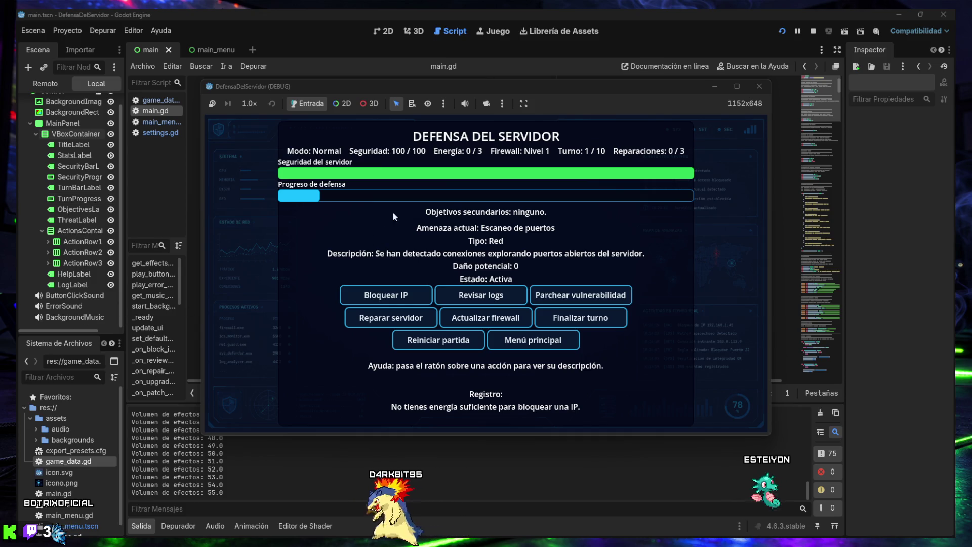
Revisit the volume options twice, play one more Normal match, then quit with SALIR
left_click(532, 344)
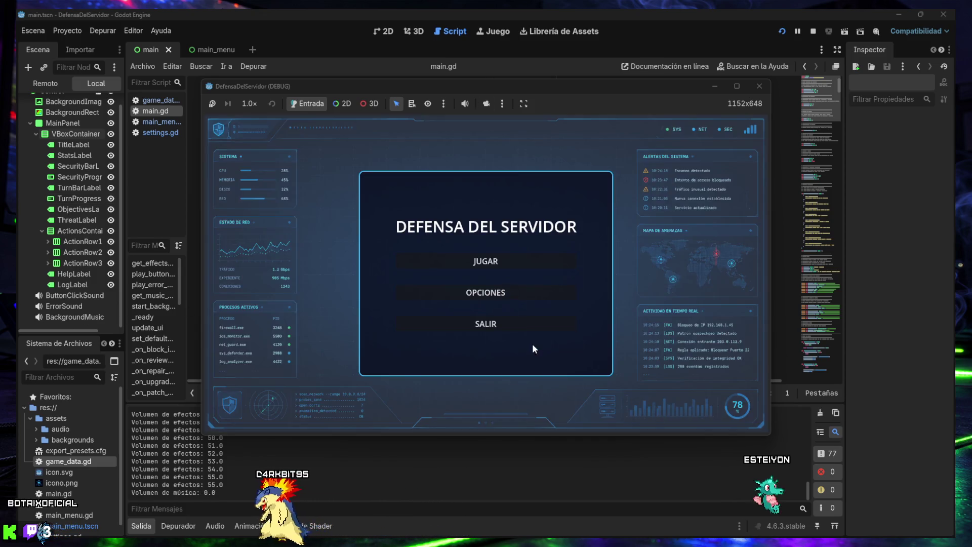
left_click(488, 292)
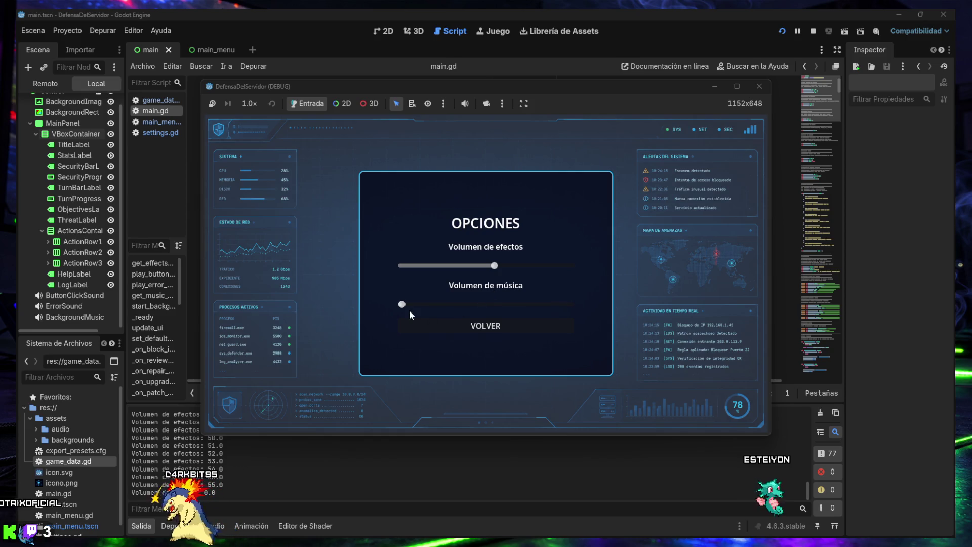
left_click(473, 325)
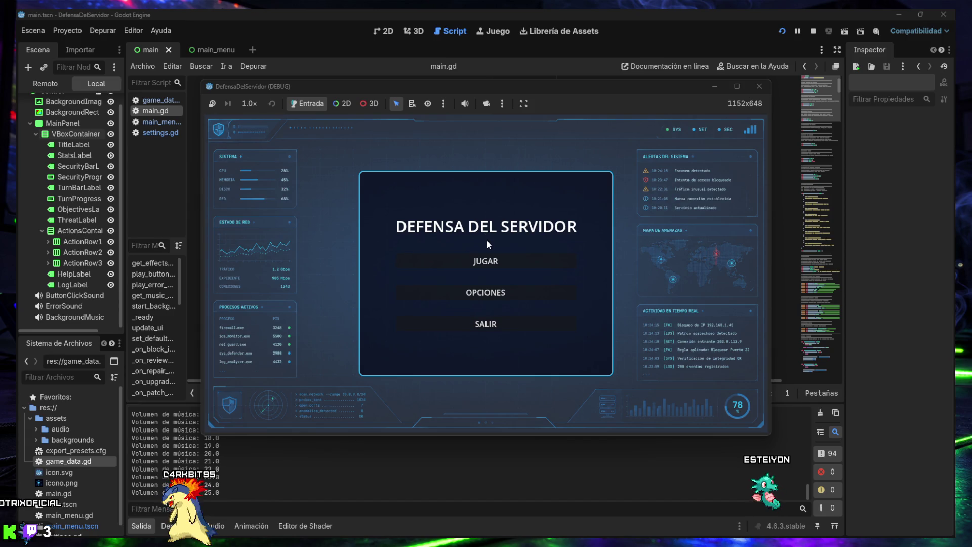
left_click(489, 297)
left_click(491, 327)
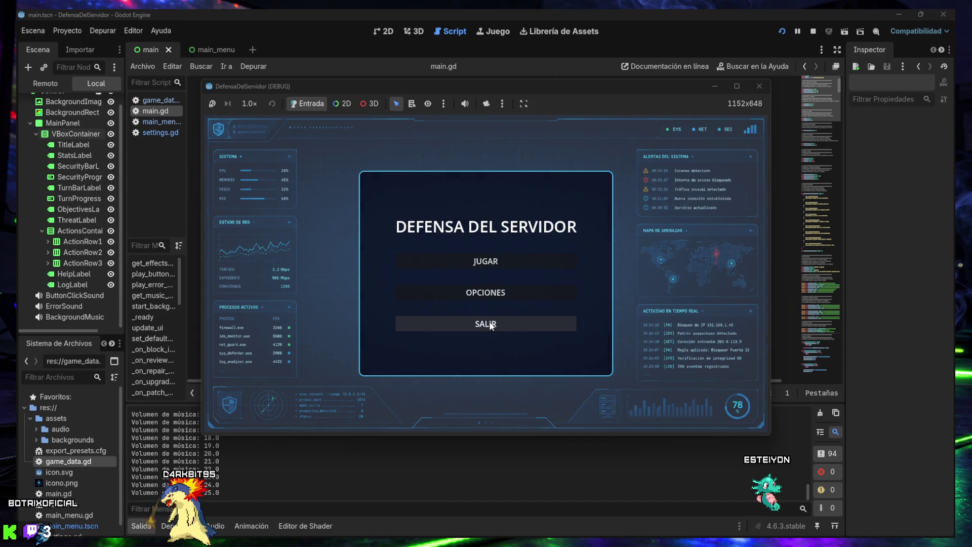
left_click(485, 261)
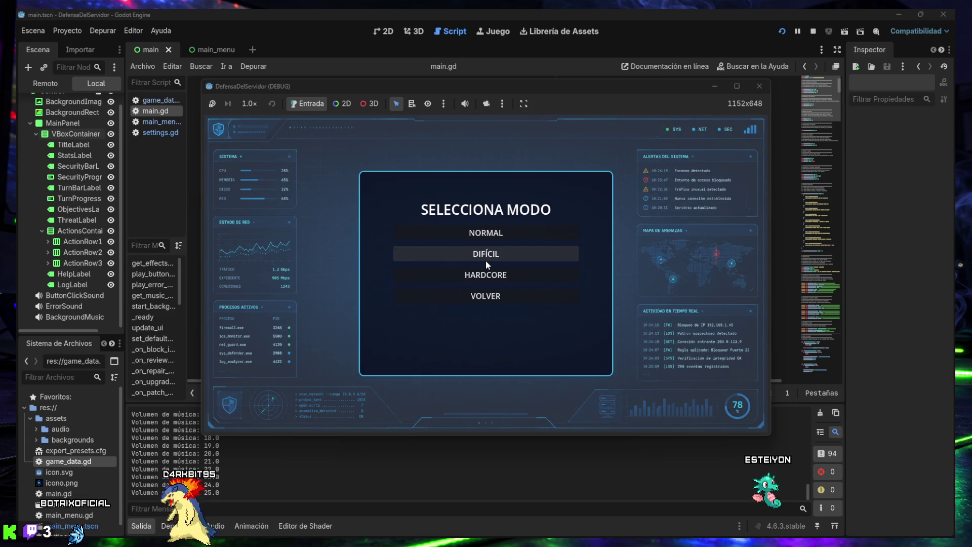
left_click(482, 233)
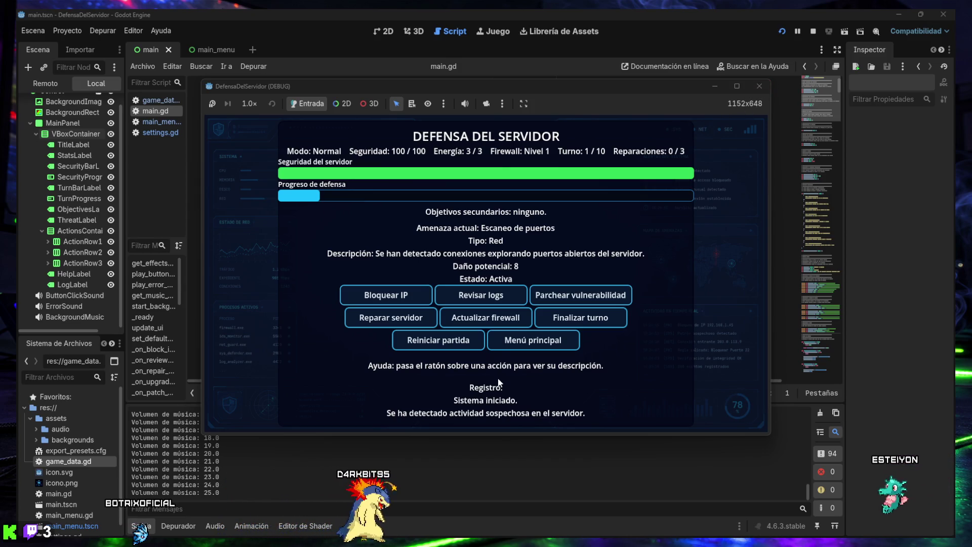
left_click(533, 339)
left_click(495, 323)
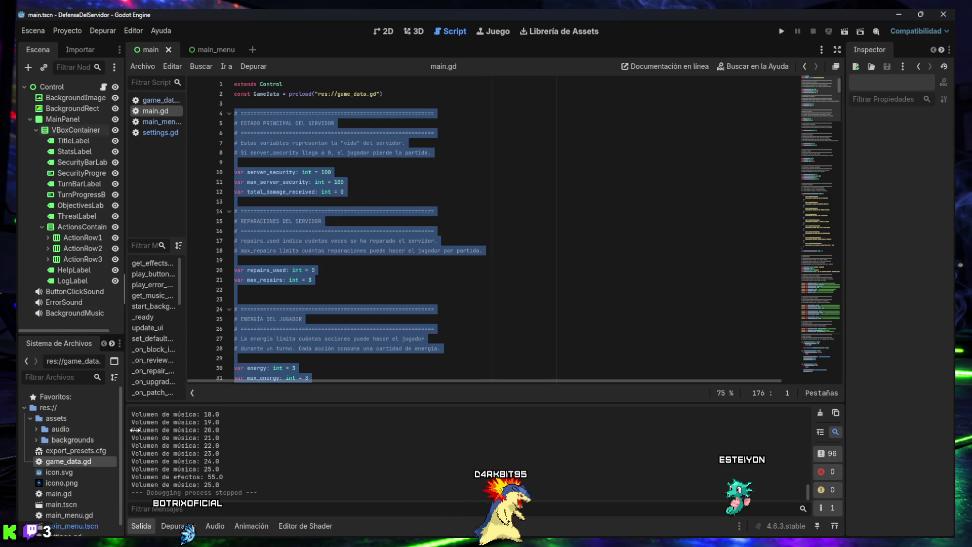
Scroll main.gd down to around line 766, clear the code selection, and close the Godot editor
scroll(334, 271, "down", 10)
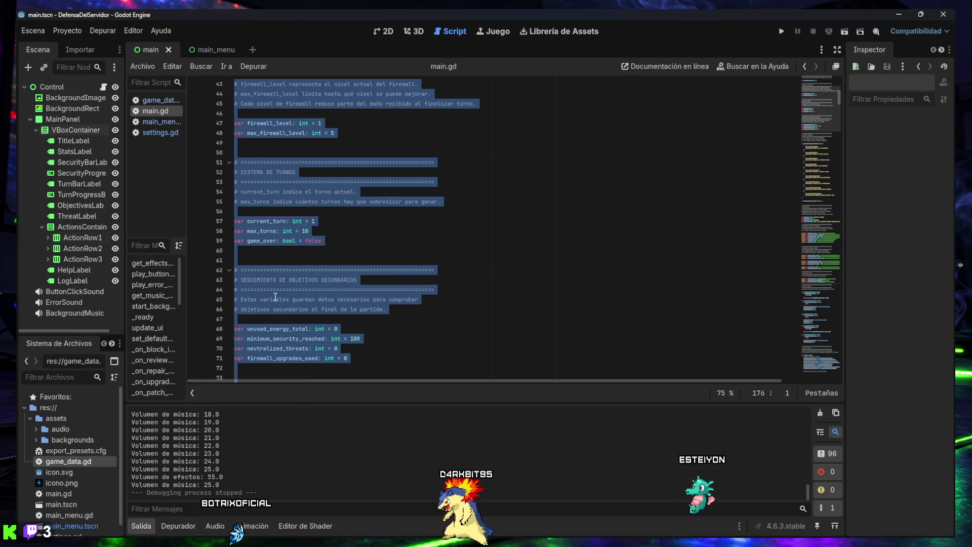
mouse_move(832, 123)
left_mouse_down()
mouse_move(818, 120)
mouse_move(801, 380)
mouse_move(810, 81)
left_mouse_up()
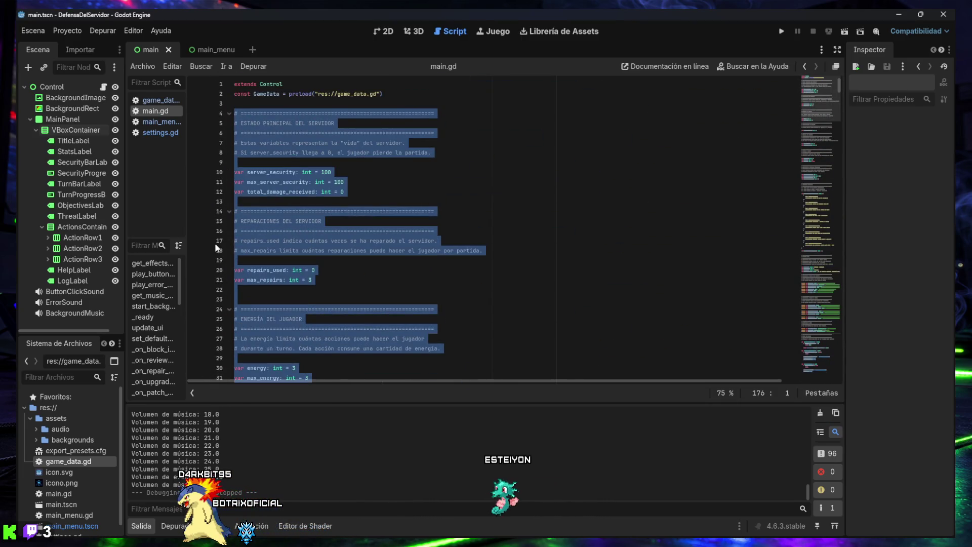
mouse_move(464, 531)
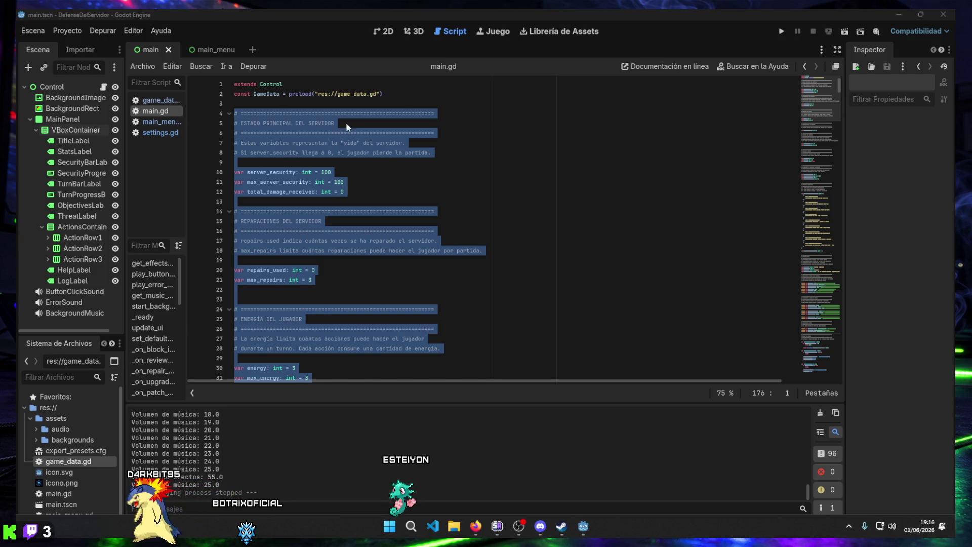
left_click(490, 261)
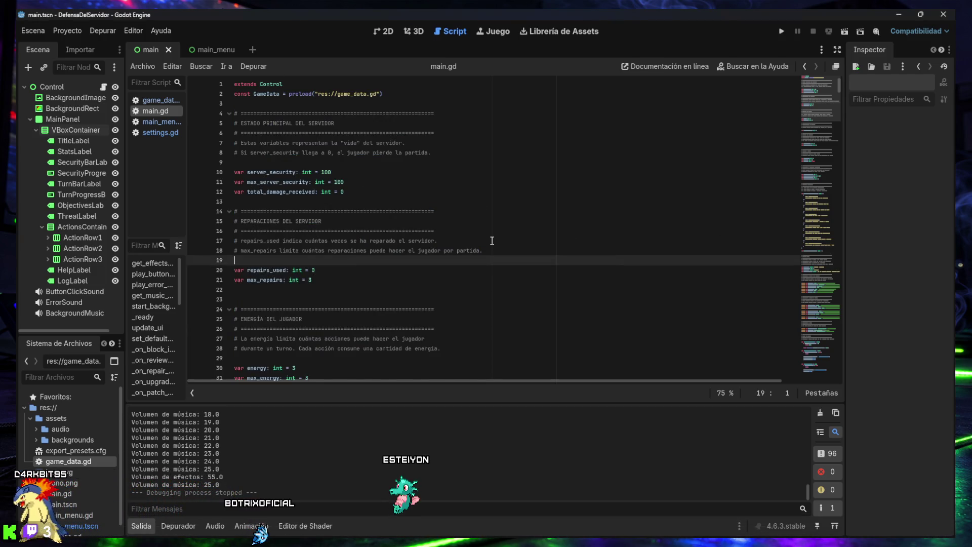
left_click(950, 17)
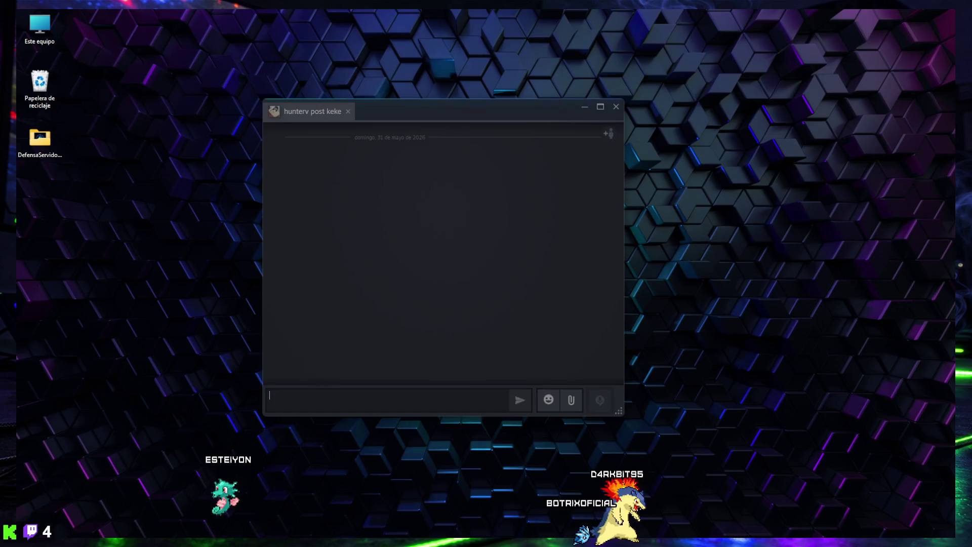
Snap the Steam friend chat window to the right half of the screen
left_click_drag(448, 109, 971, 157)
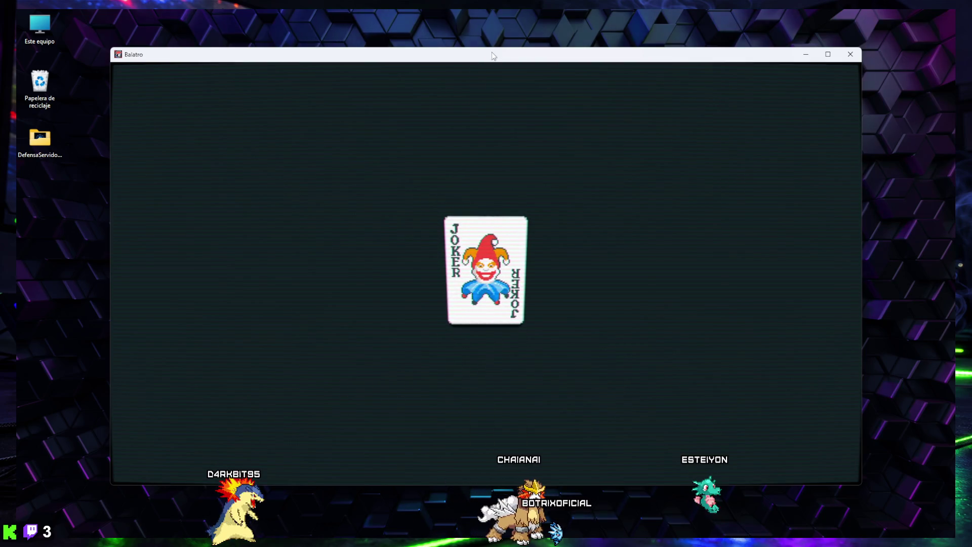
Maximize Balatro and lower the main volume to 4 in the audio settings, then return to the main menu
double_click(491, 52)
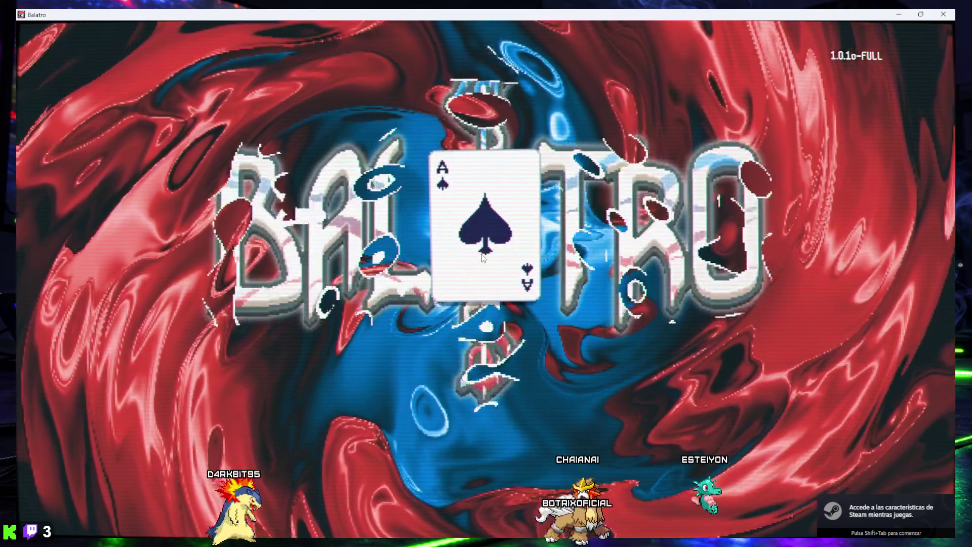
key("Escape")
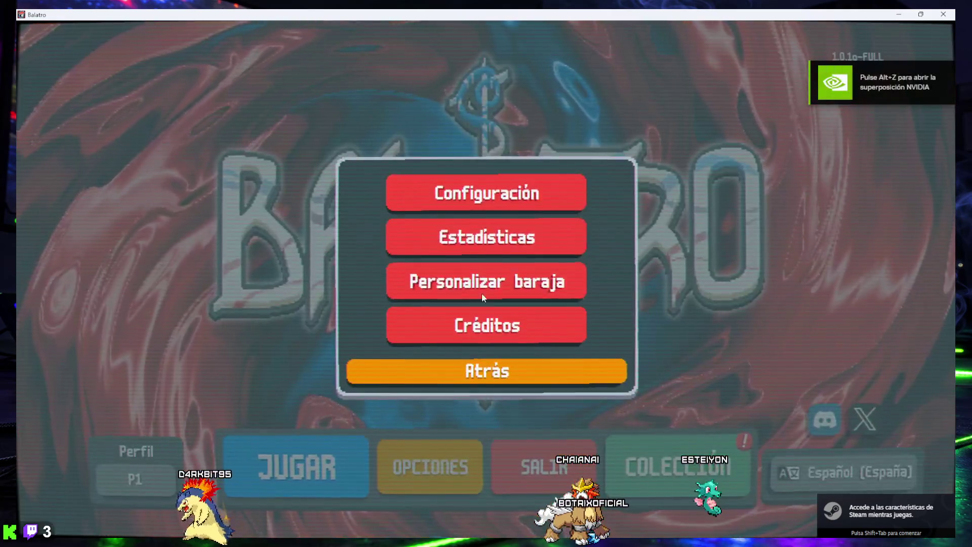
left_click(481, 193)
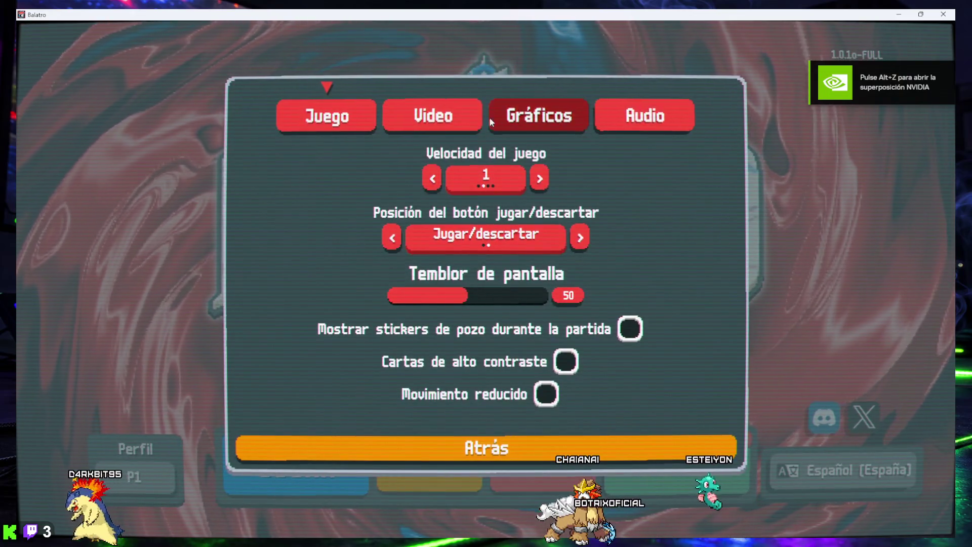
left_click(644, 115)
mouse_move(417, 179)
left_mouse_down()
mouse_move(364, 183)
mouse_move(372, 183)
left_mouse_up()
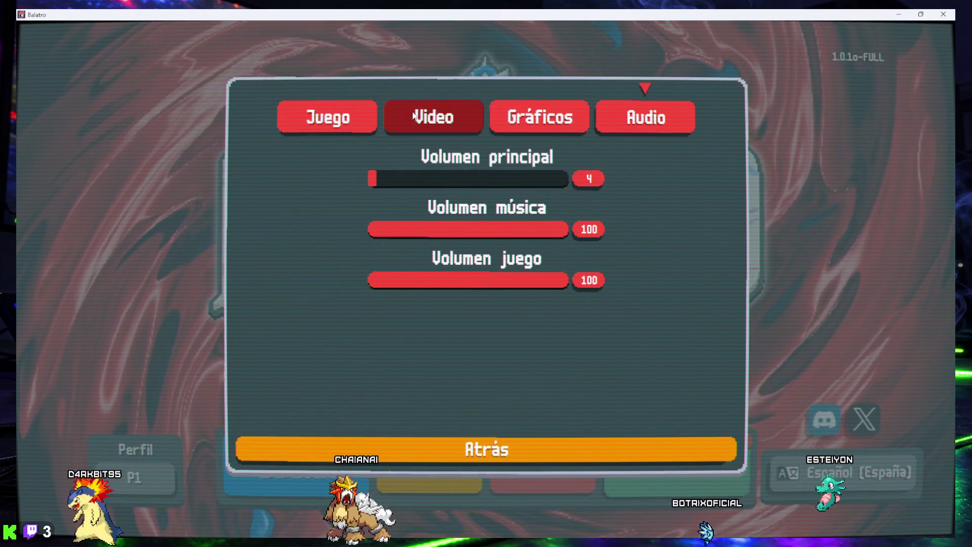
left_click(552, 118)
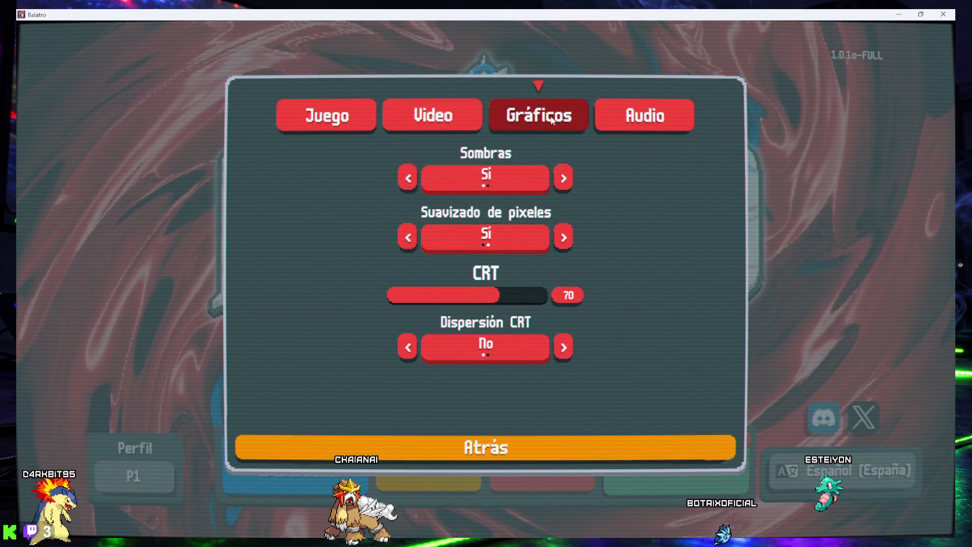
left_click(504, 446)
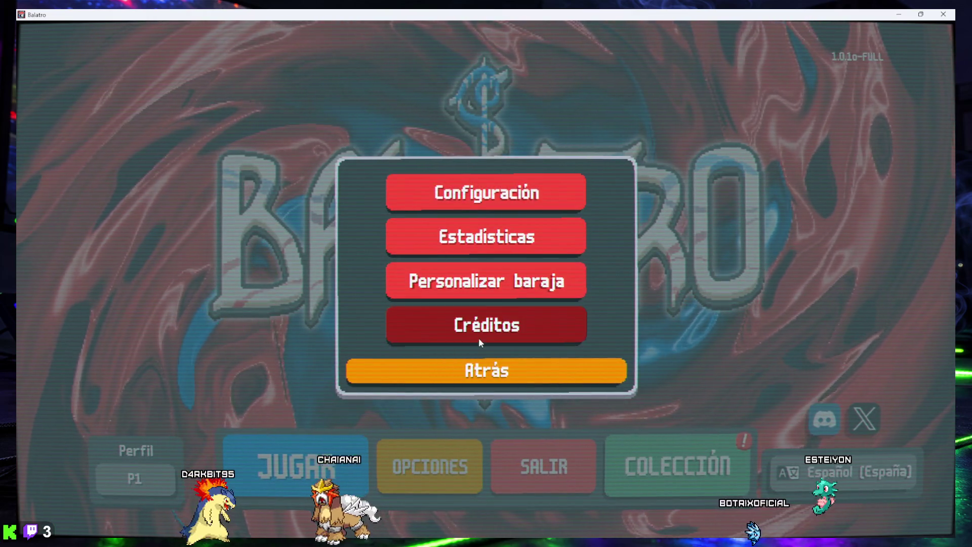
left_click(483, 370)
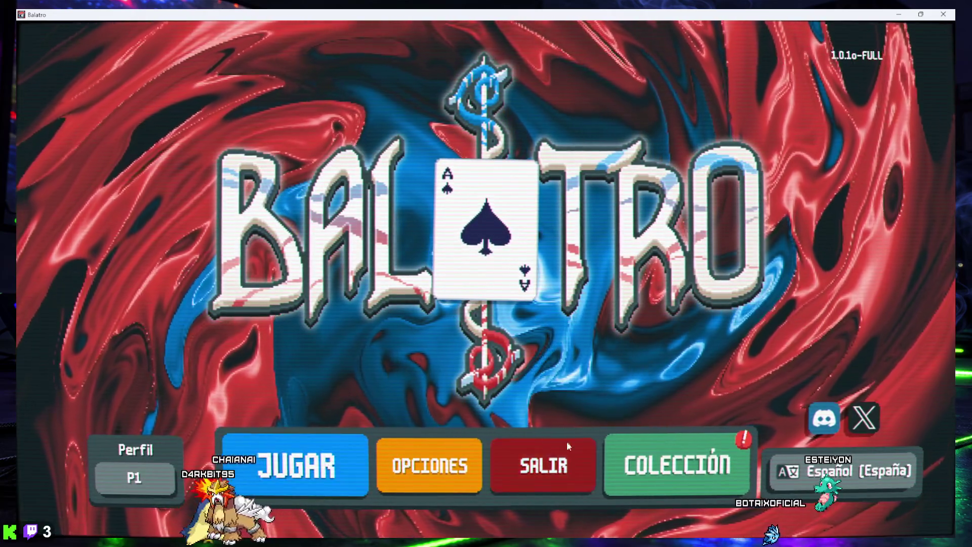
Browse the collection of cards and jokers, then minimize the Balatro window
left_click(660, 459)
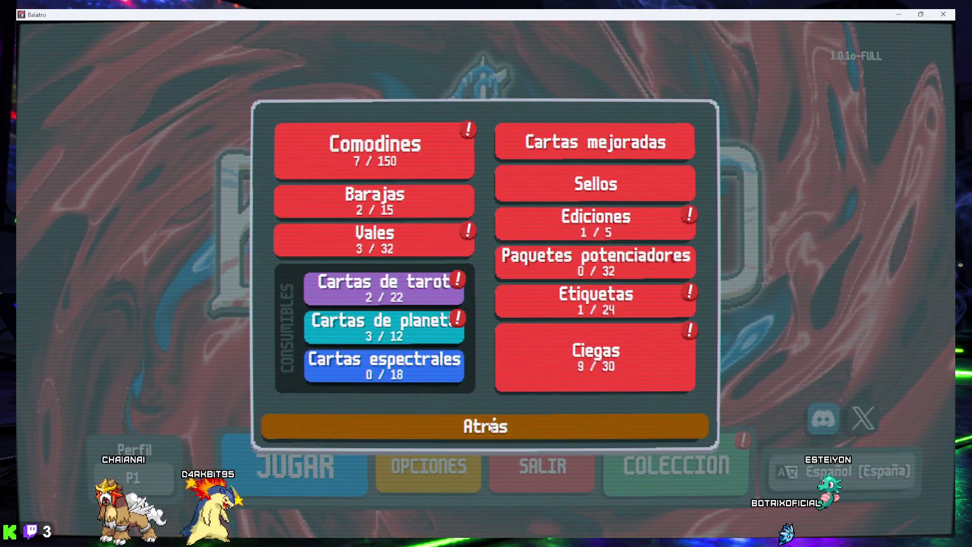
mouse_move(624, 521)
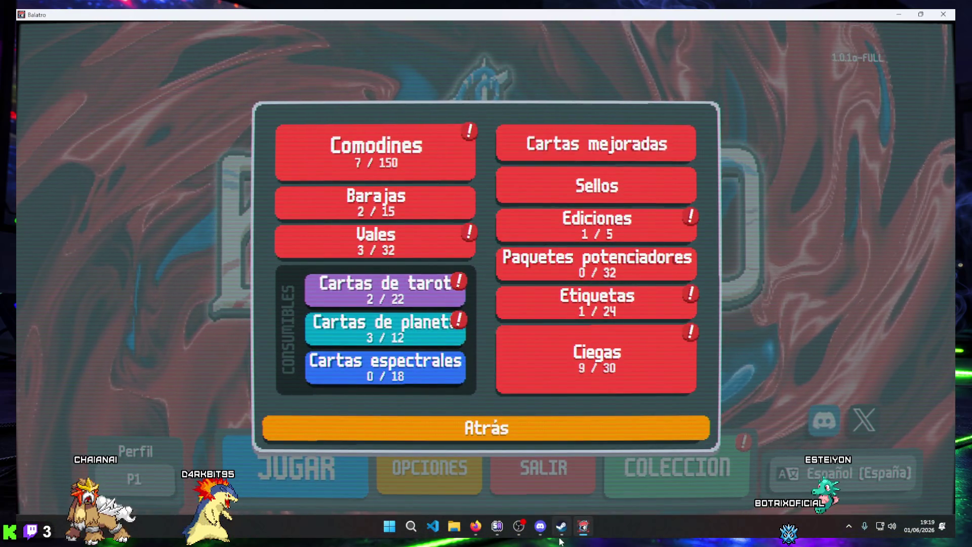
mouse_move(561, 529)
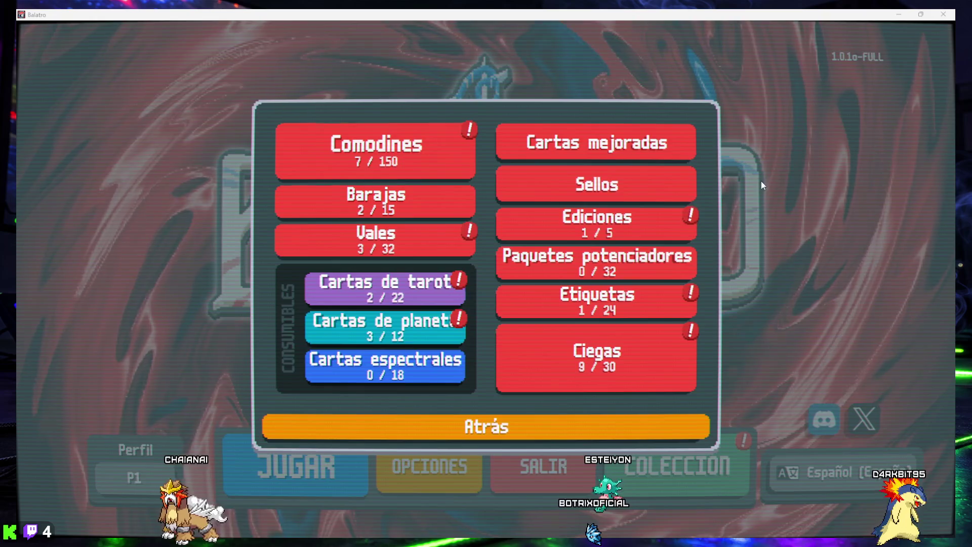
left_click(909, 16)
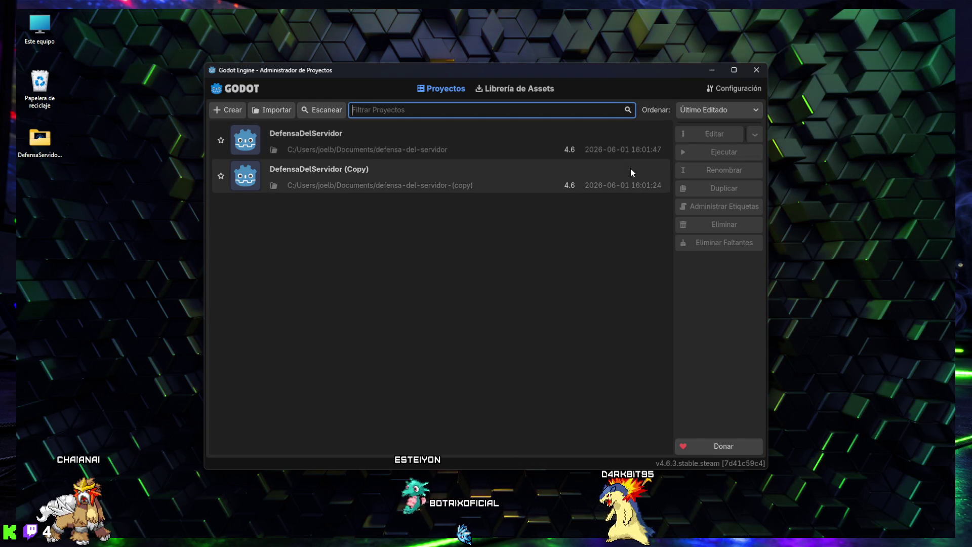
Open the DefensaDelServidor (Copy) project, view its main.gd script, and close it
left_click(494, 175)
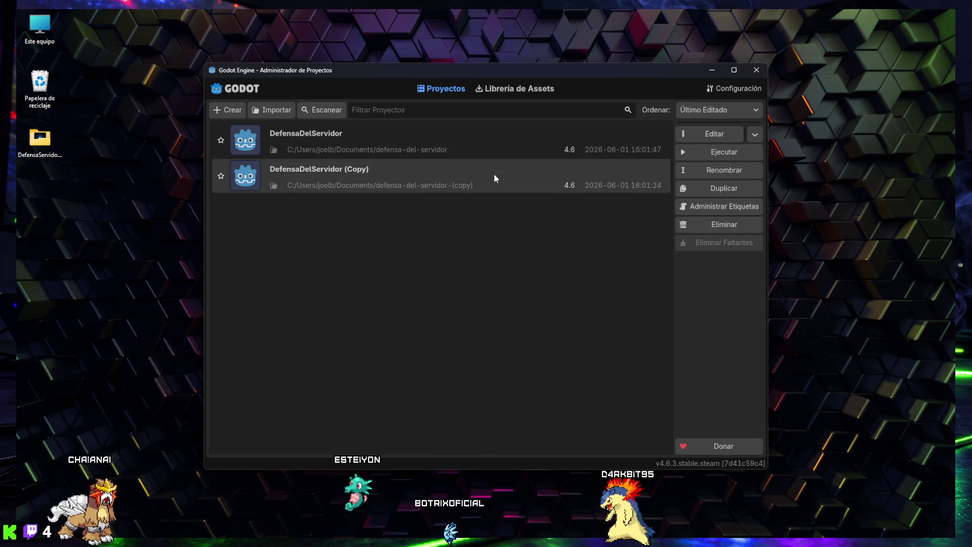
double_click(494, 173)
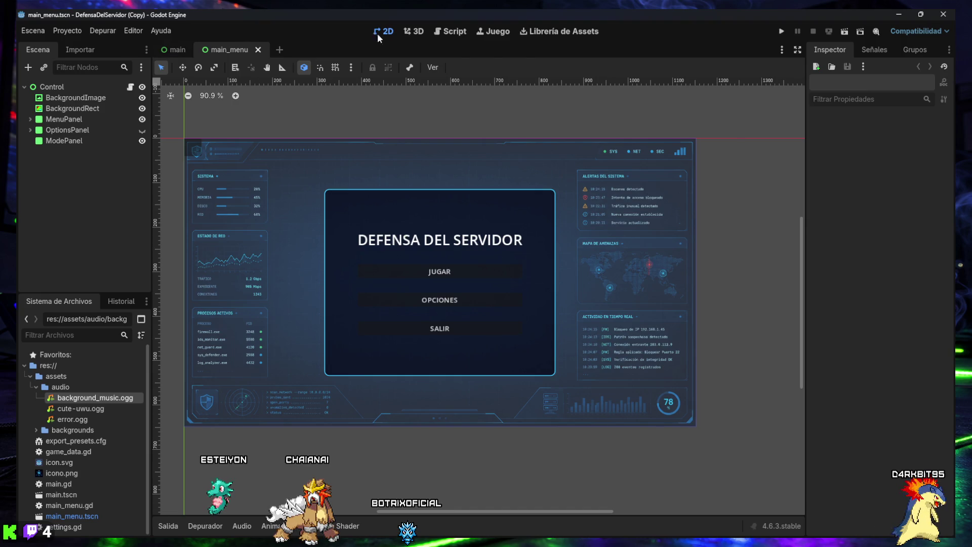
left_click(448, 32)
left_click(175, 114)
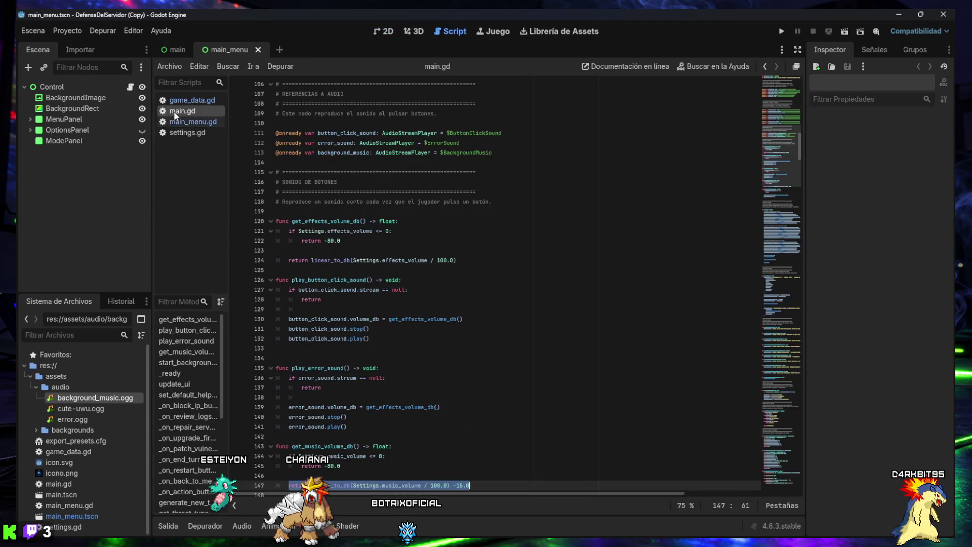
mouse_move(758, 177)
left_mouse_down()
mouse_move(790, 262)
mouse_move(783, 487)
mouse_move(786, 87)
left_mouse_up()
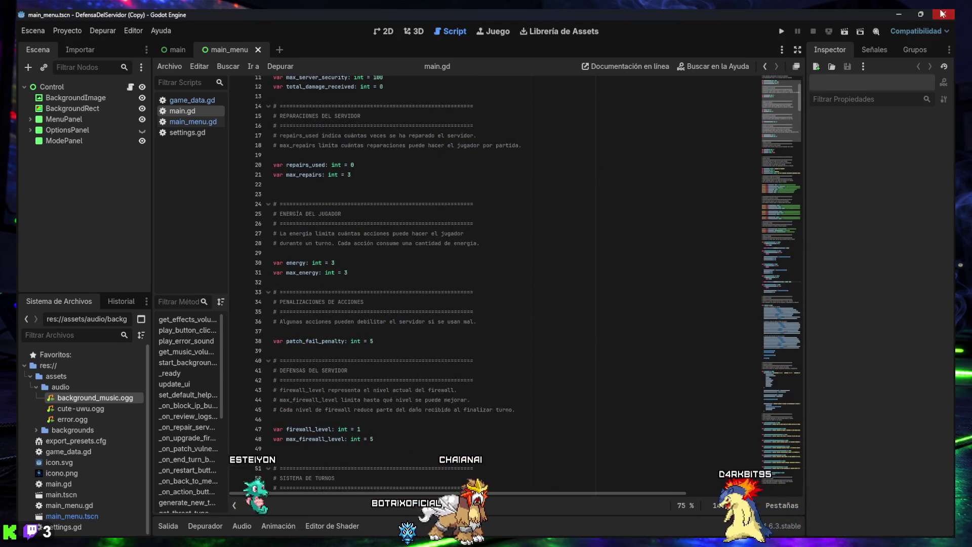
key("super+d")
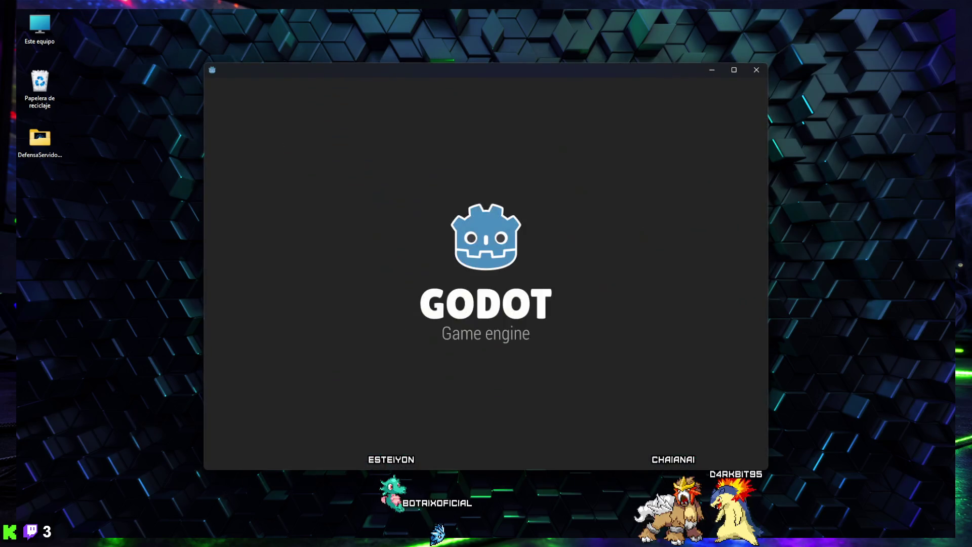
Open the original DefensaDelServidor project, review its export settings, and minimize Godot
double_click(341, 177)
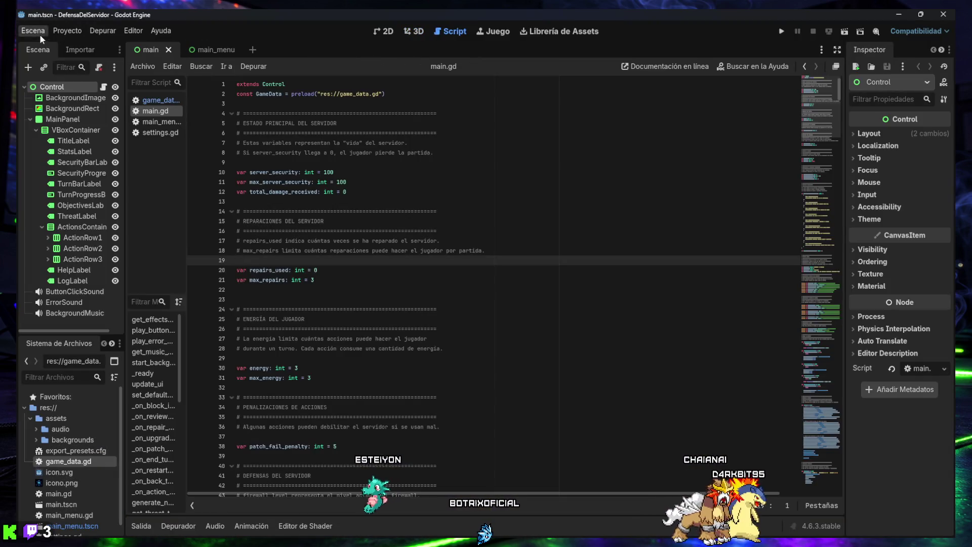
left_click(68, 31)
left_click(85, 89)
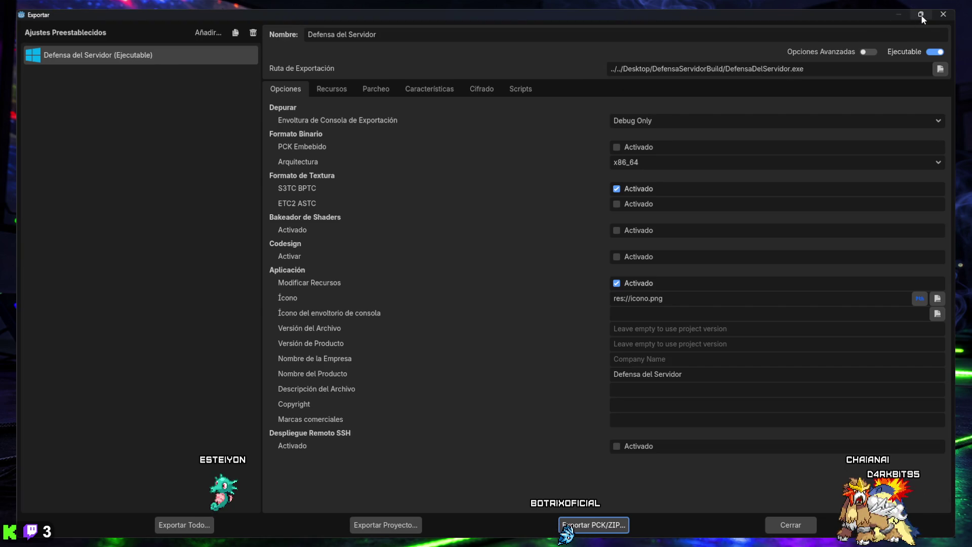
left_click(942, 14)
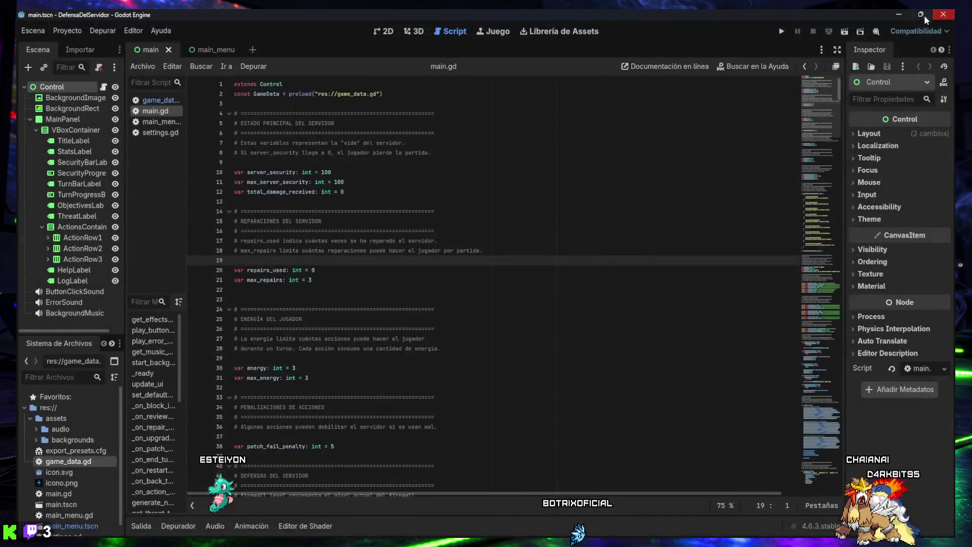
left_click(897, 15)
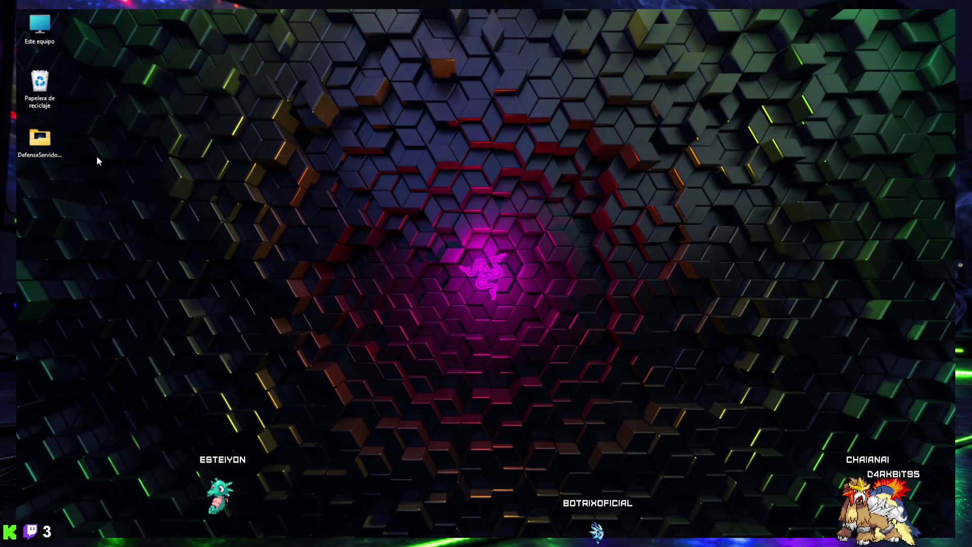
Create a new desktop folder named DefensaDelServidorBuild2 and bring Godot back on screen
right_click(40, 200)
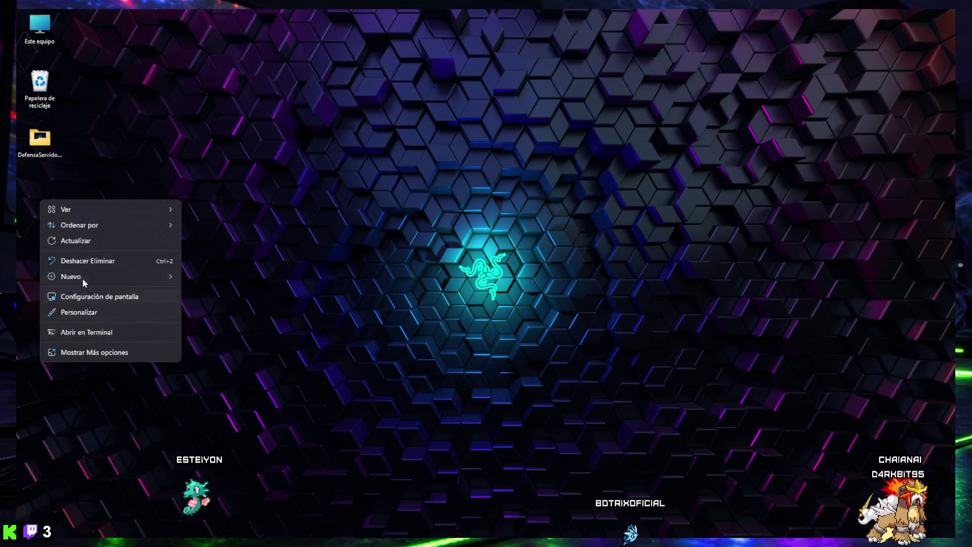
mouse_move(89, 276)
left_click(203, 276)
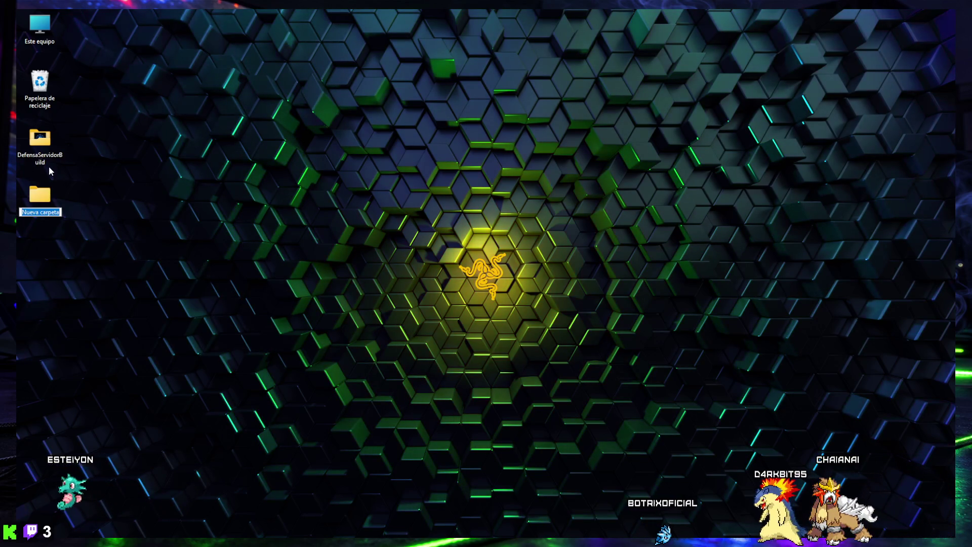
type("DefensaDelSer")
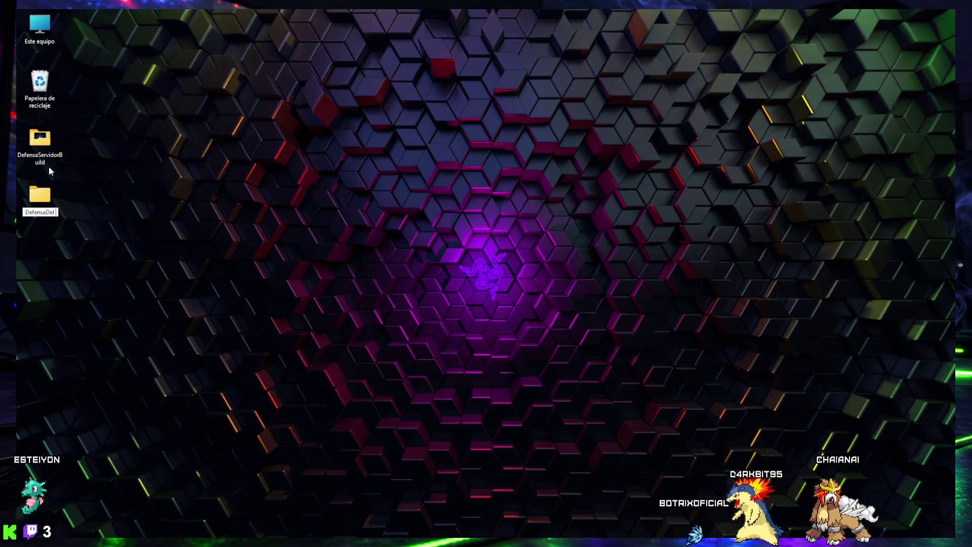
type("vidorBl")
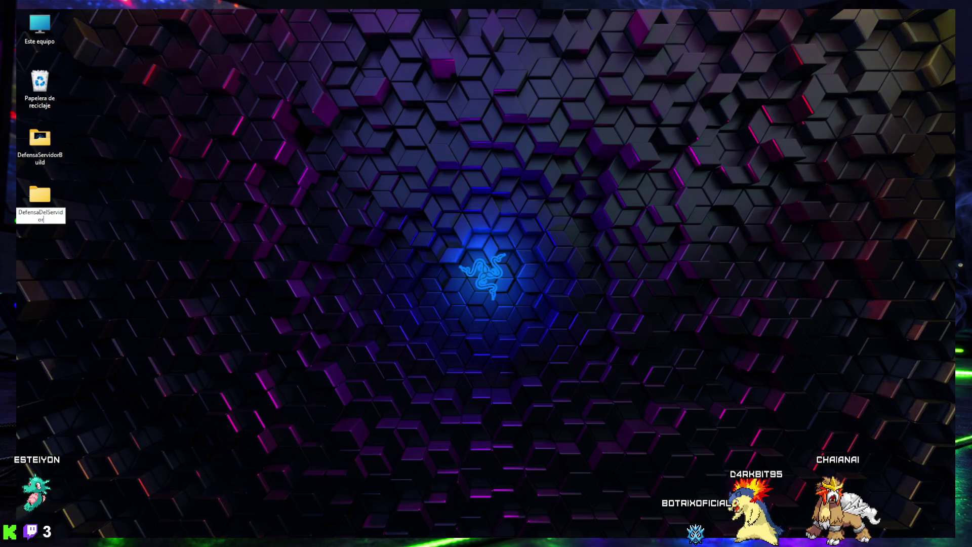
key("BackSpace")
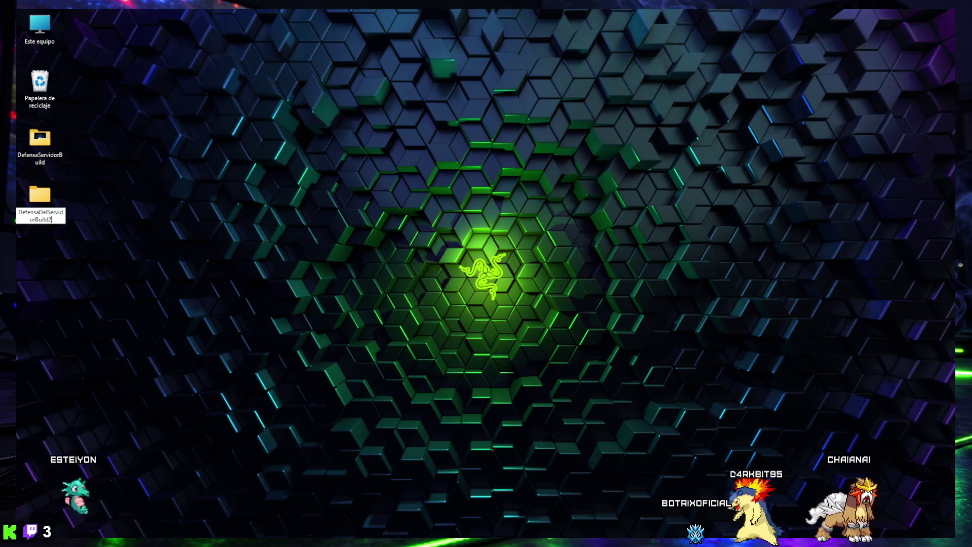
key("Return")
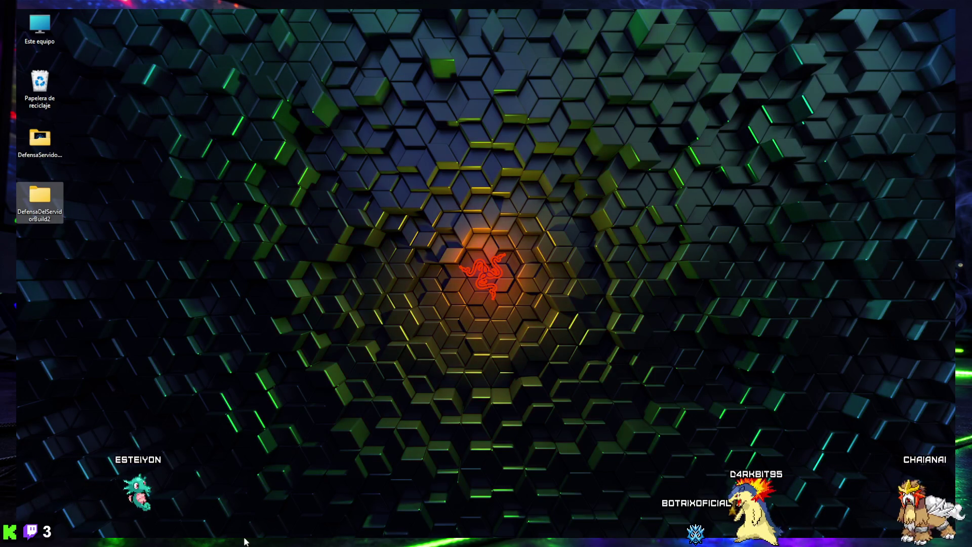
left_click(594, 526)
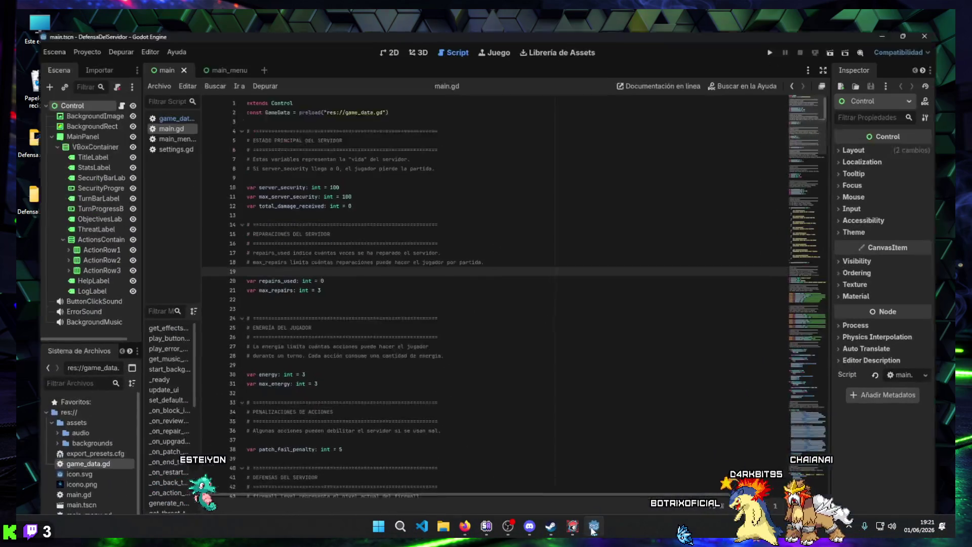
Point the Windows export path to DefensaDelServidor.exe inside the desktop DefensaDelServidorBuild2 folder
left_click(71, 31)
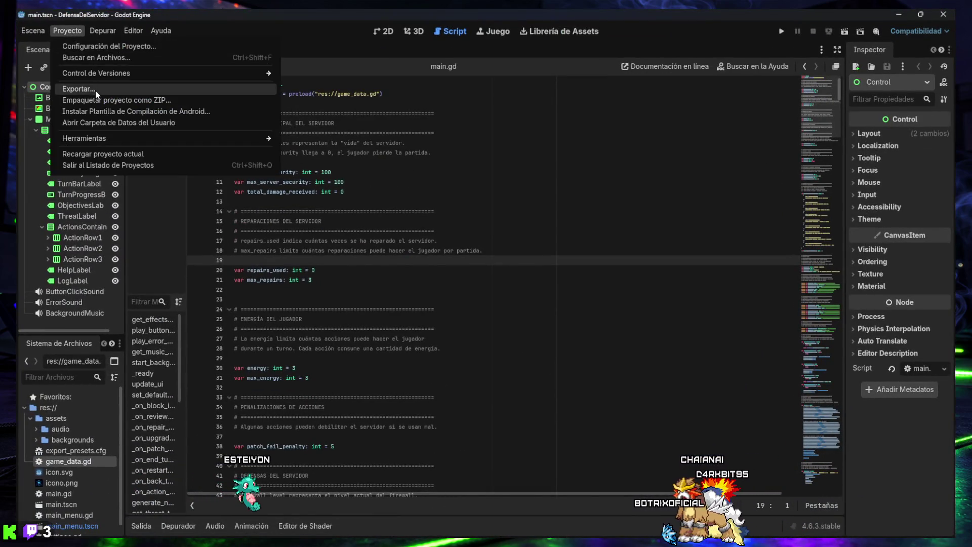
left_click(95, 90)
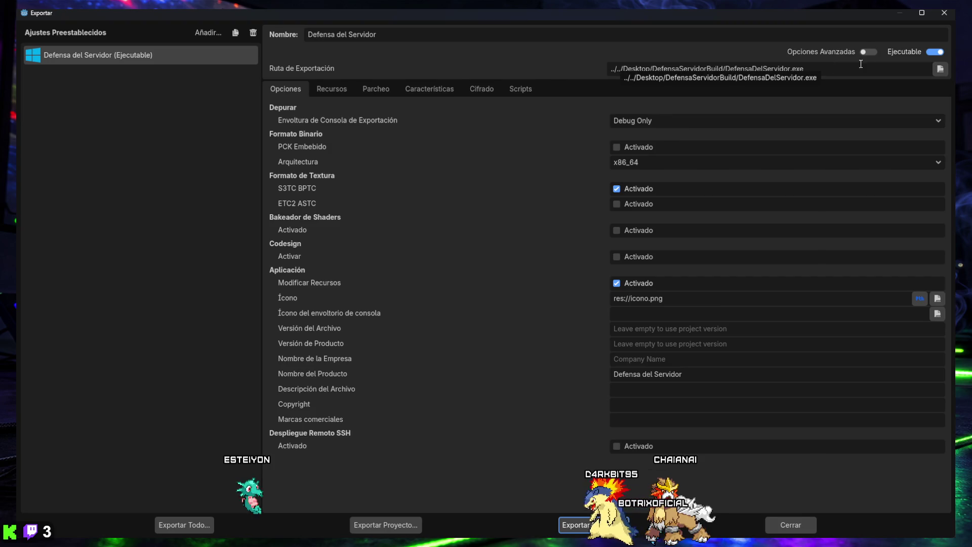
left_click(940, 69)
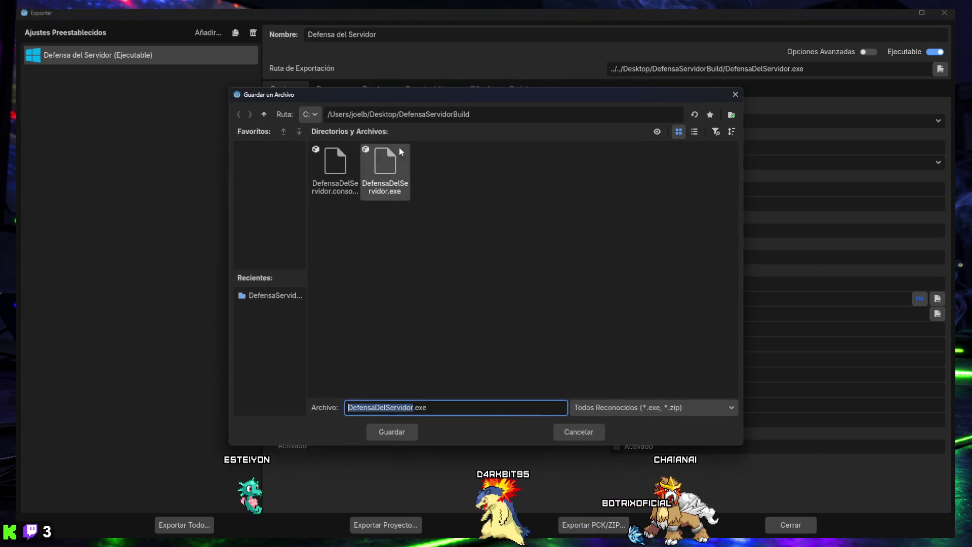
left_click(395, 114)
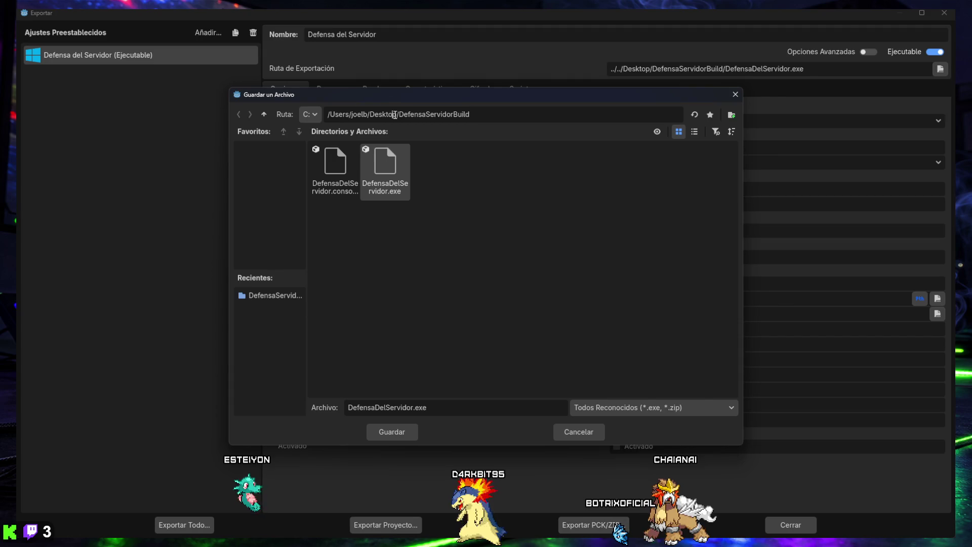
left_click(264, 115)
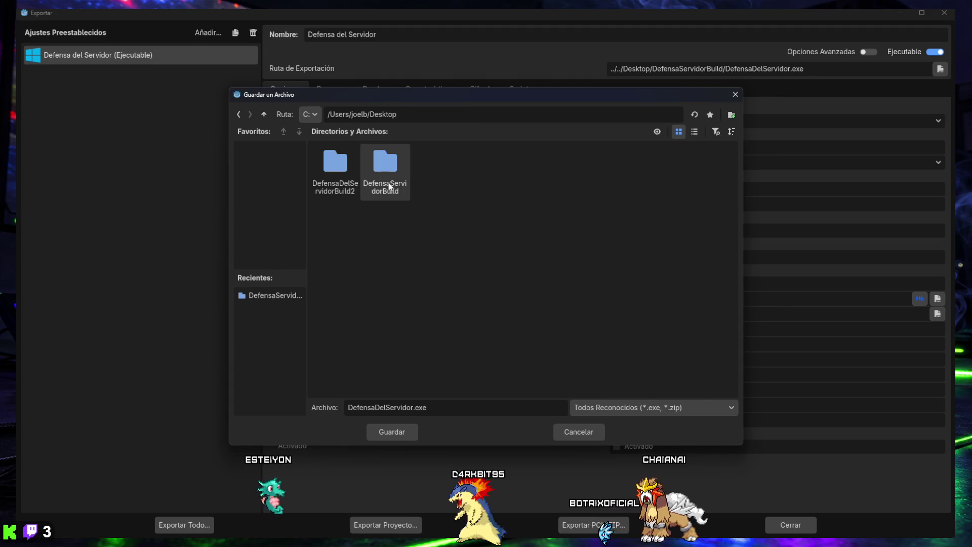
double_click(336, 164)
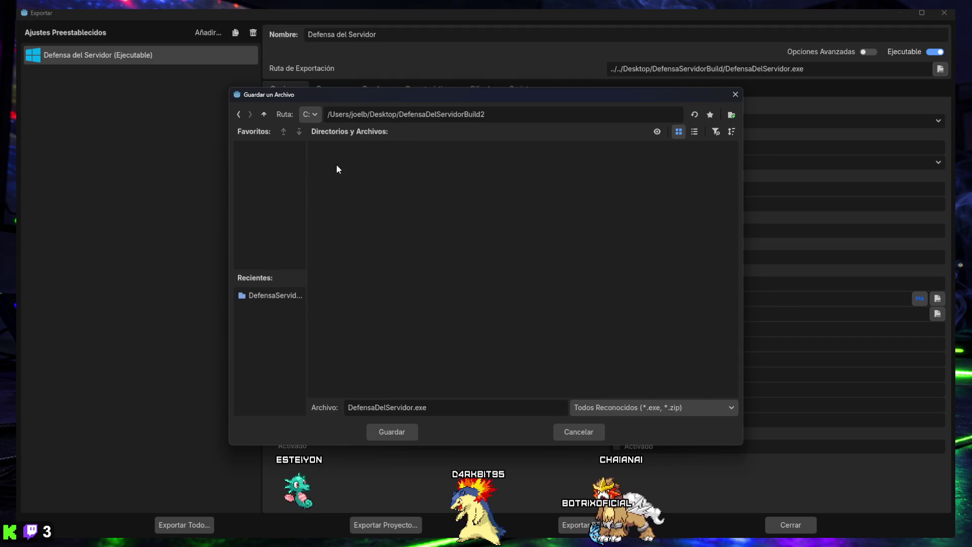
left_click(392, 432)
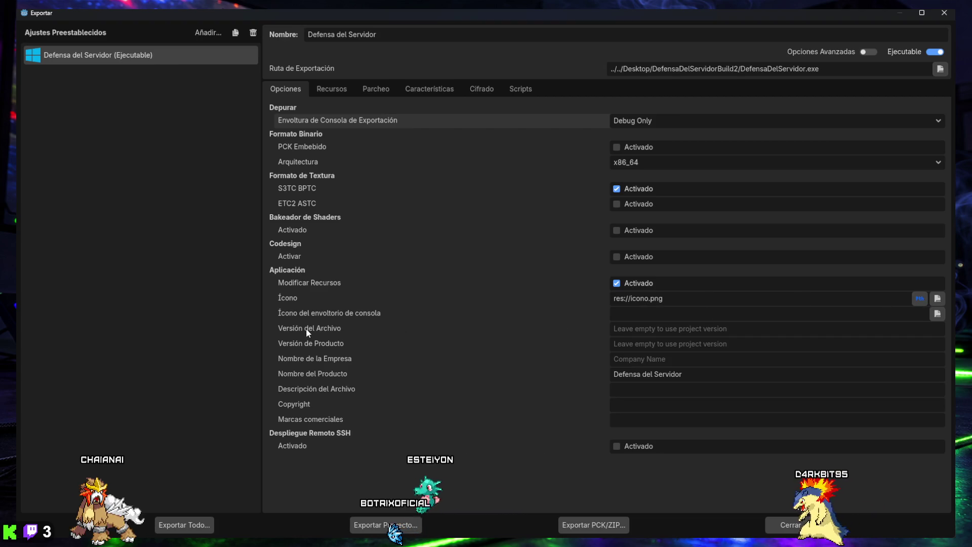
left_click(337, 328)
left_click(631, 329)
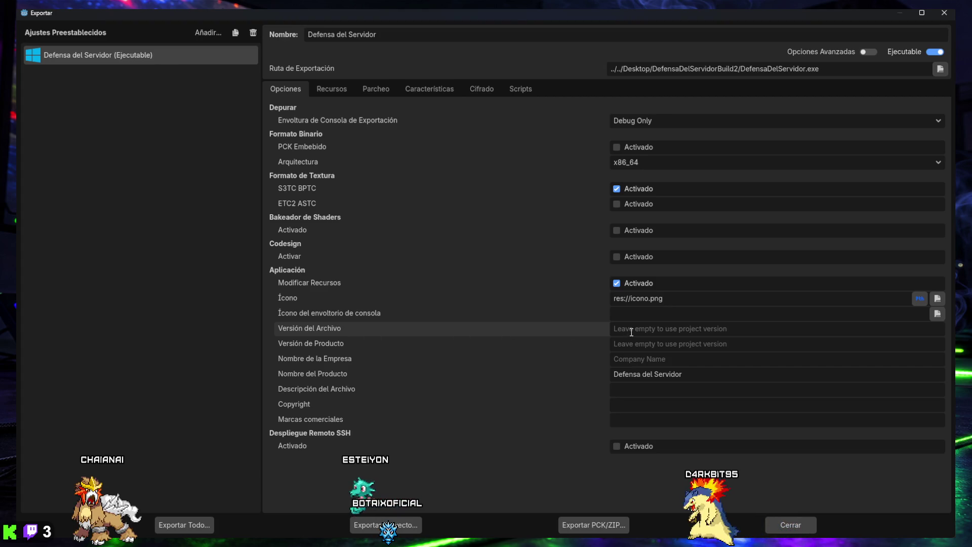
type("2")
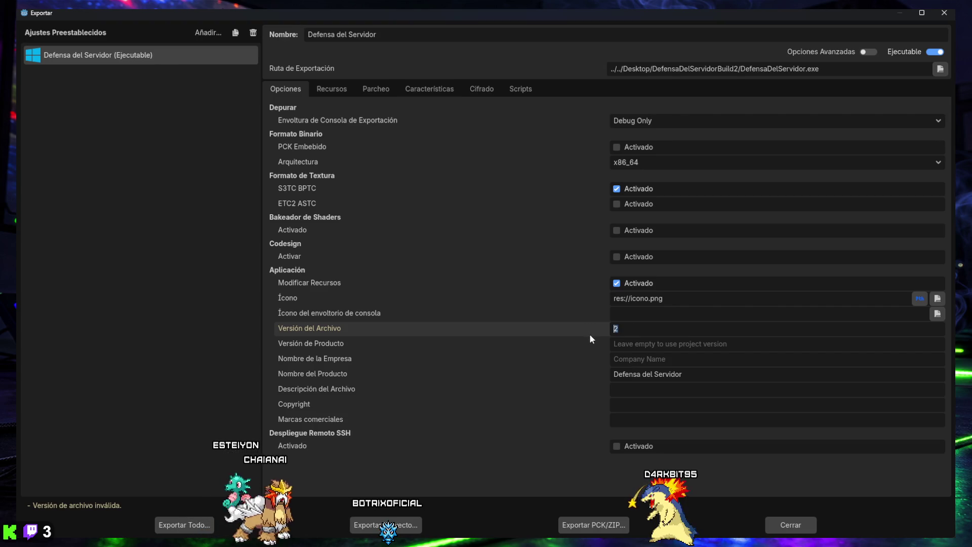
key("BackSpace")
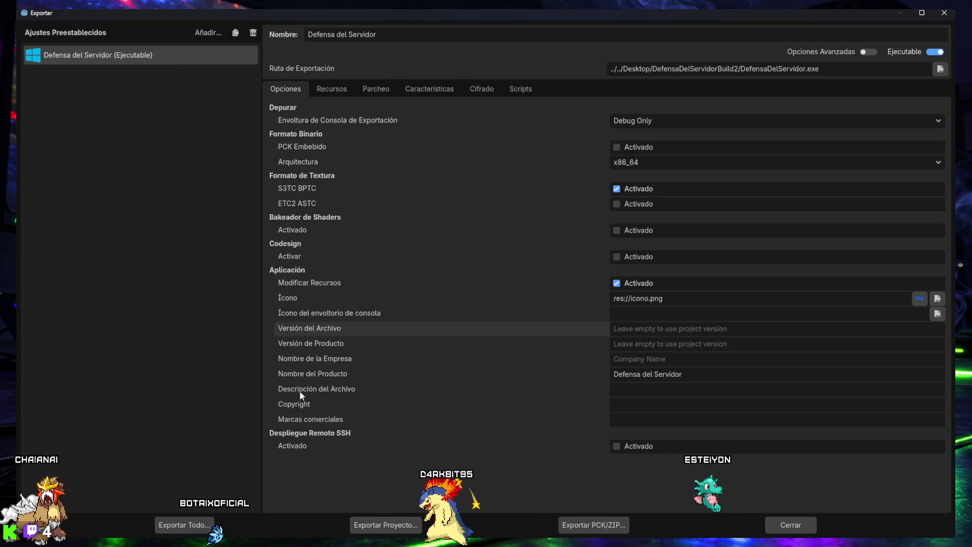
left_click(379, 522)
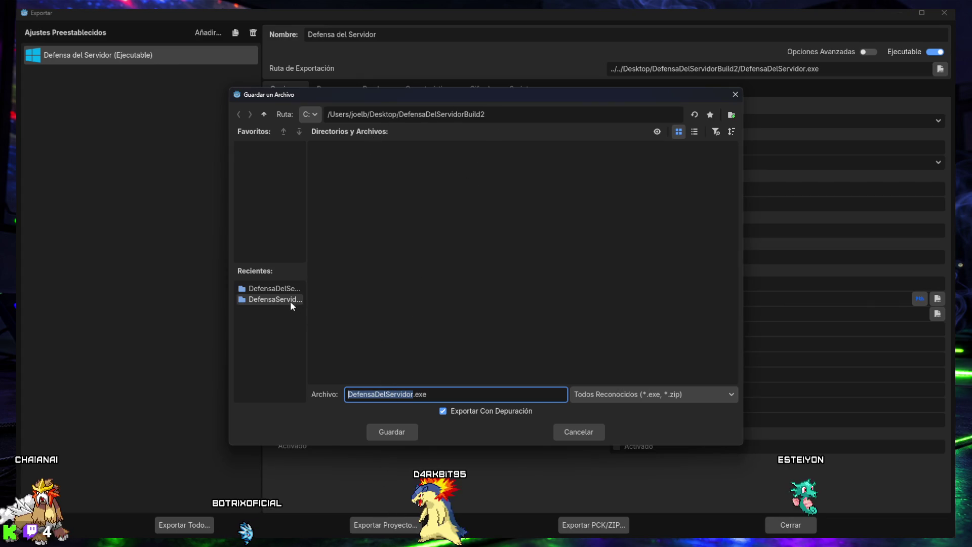
Export the debug executable into DefensaDelServidorBuild2, then show the desktop and select that folder
mouse_move(307, 325)
left_mouse_down()
mouse_move(364, 323)
mouse_move(307, 323)
left_mouse_up()
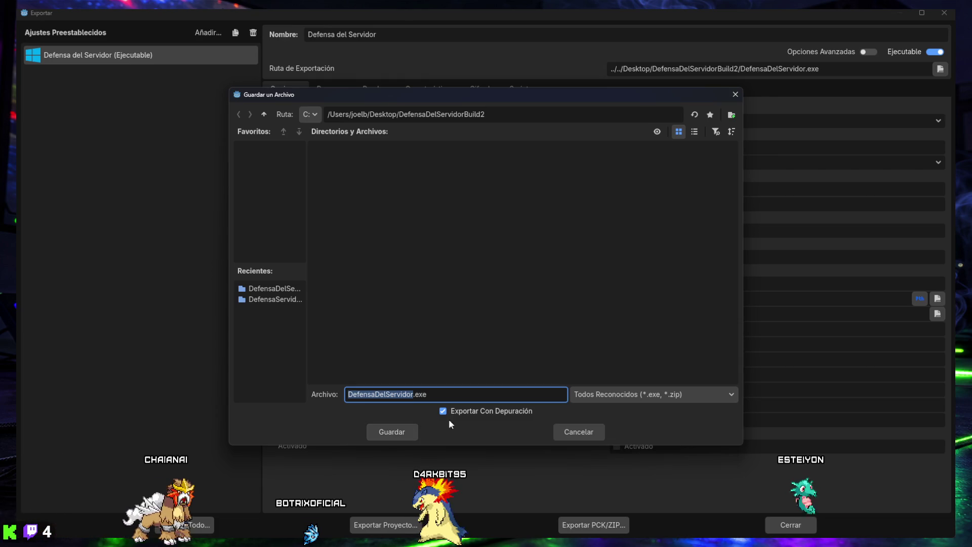
left_click(393, 429)
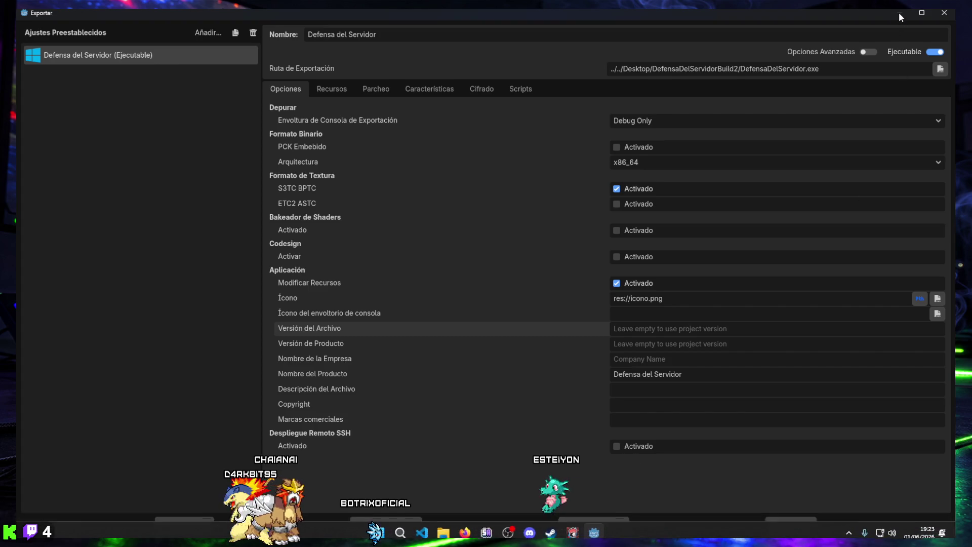
mouse_move(561, 531)
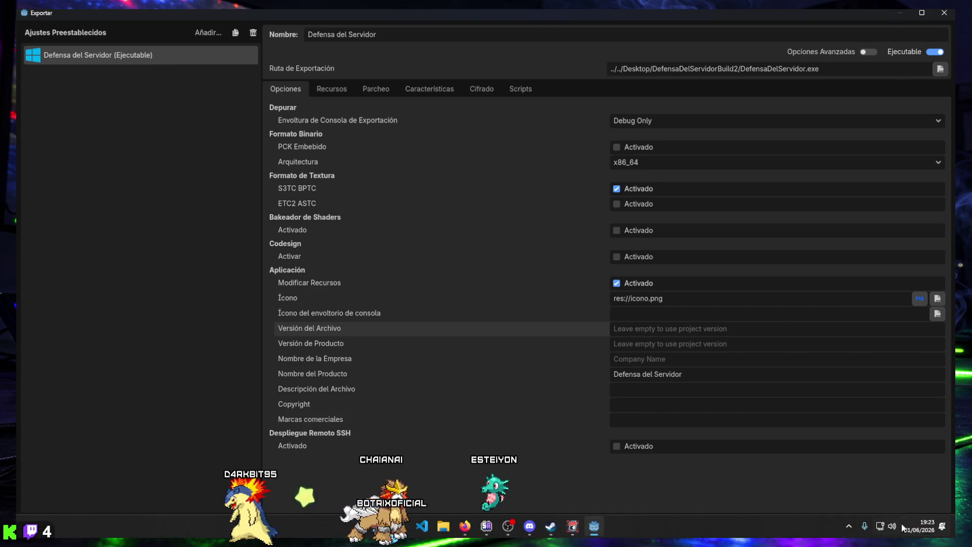
left_click(953, 531)
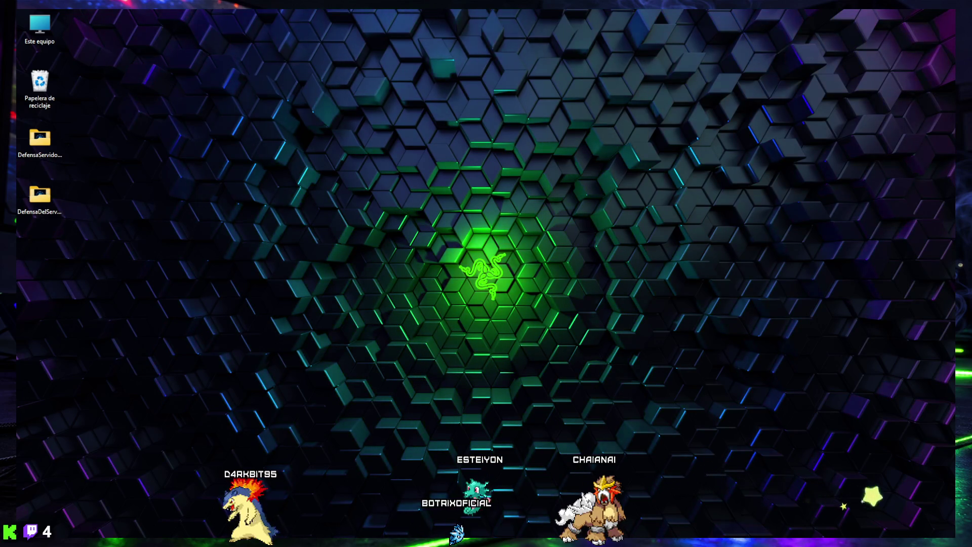
left_click(40, 200)
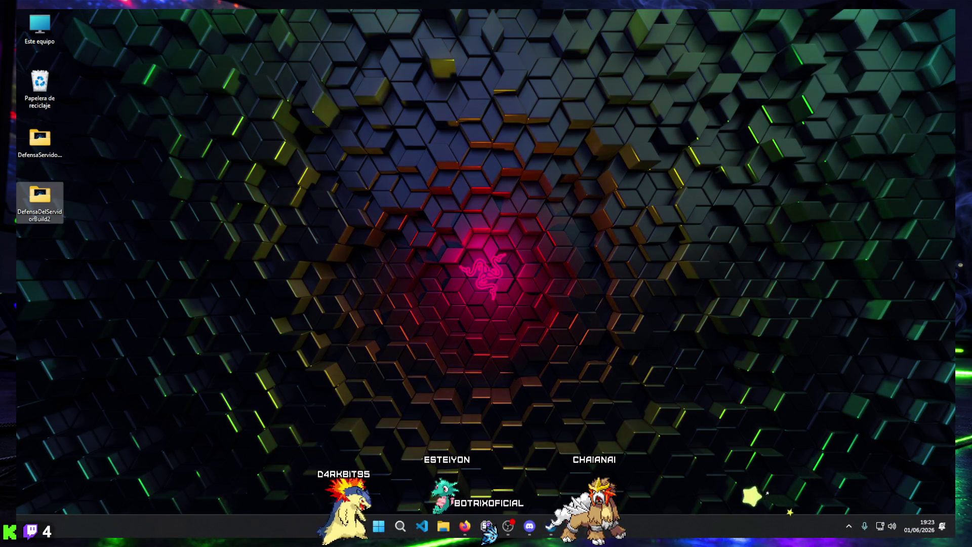
left_click(530, 527)
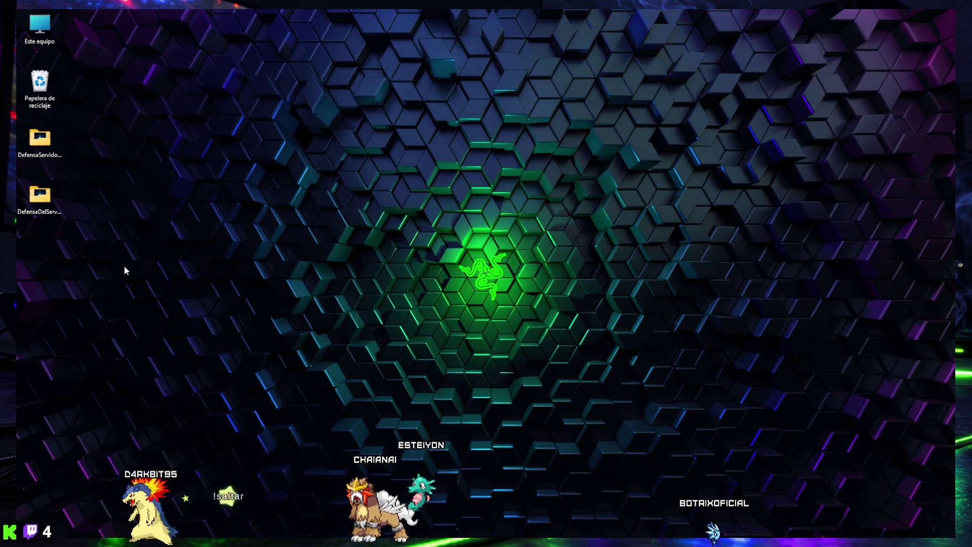
right_click(45, 200)
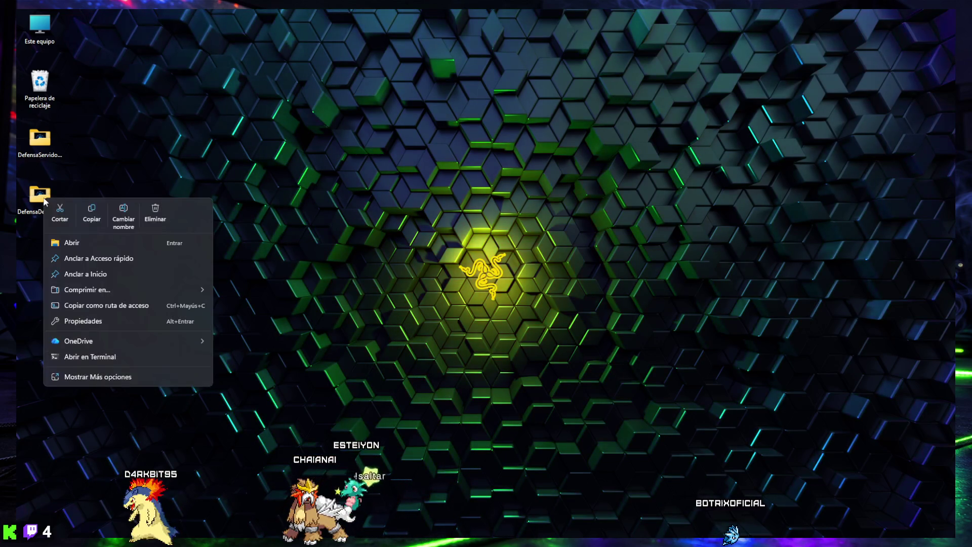
Compress the DefensaDelServidorBuild2 folder into a ZIP archive via Comprimir en... > Archivo ZIP
mouse_move(86, 290)
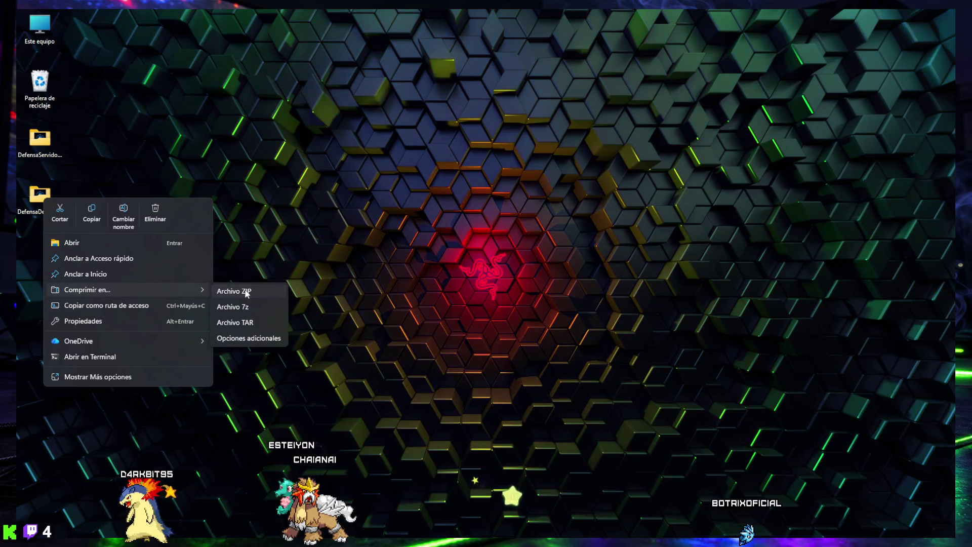
left_click(244, 293)
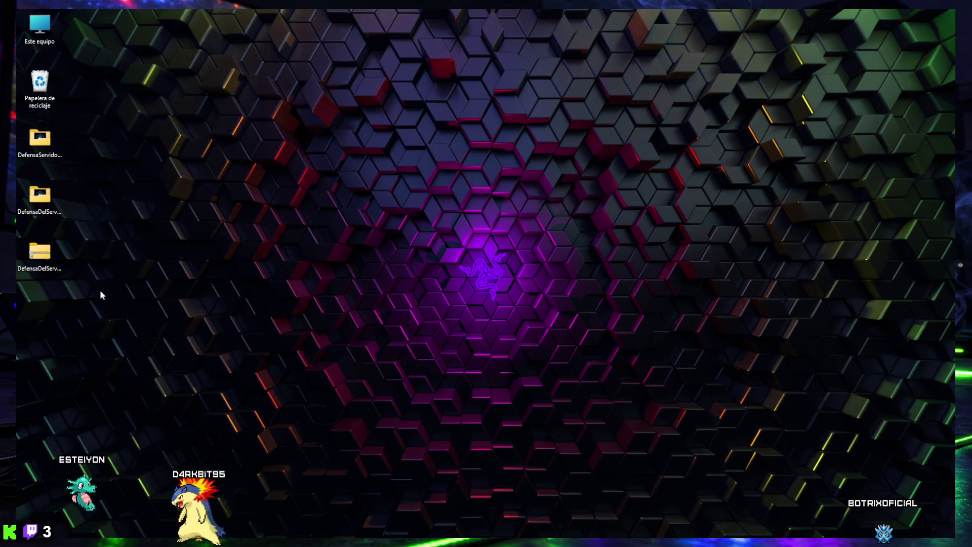
left_click(37, 253)
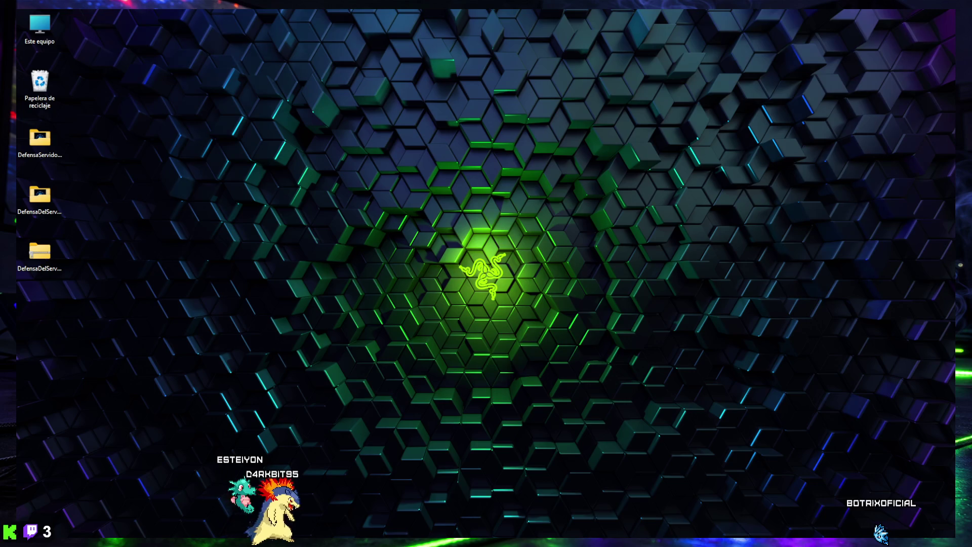
key("Delete")
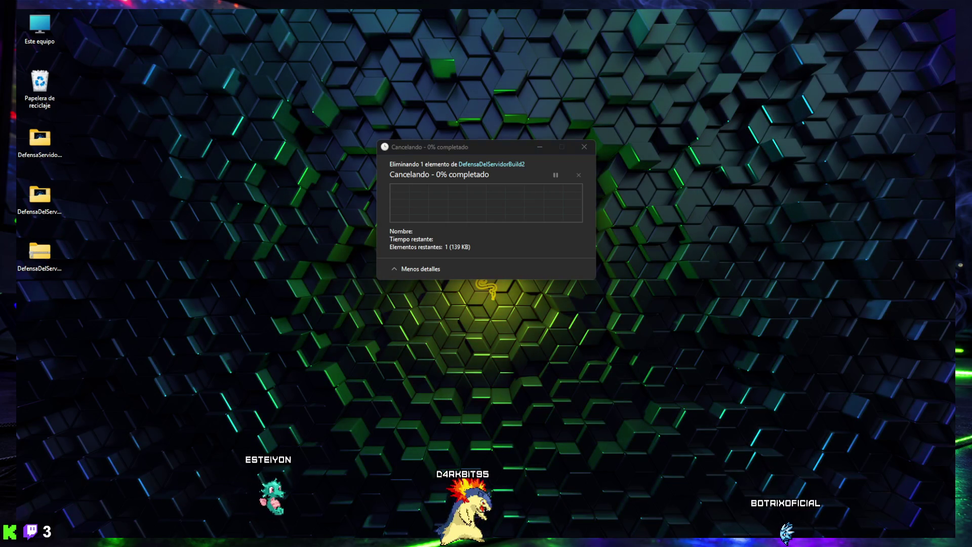
left_click(582, 147)
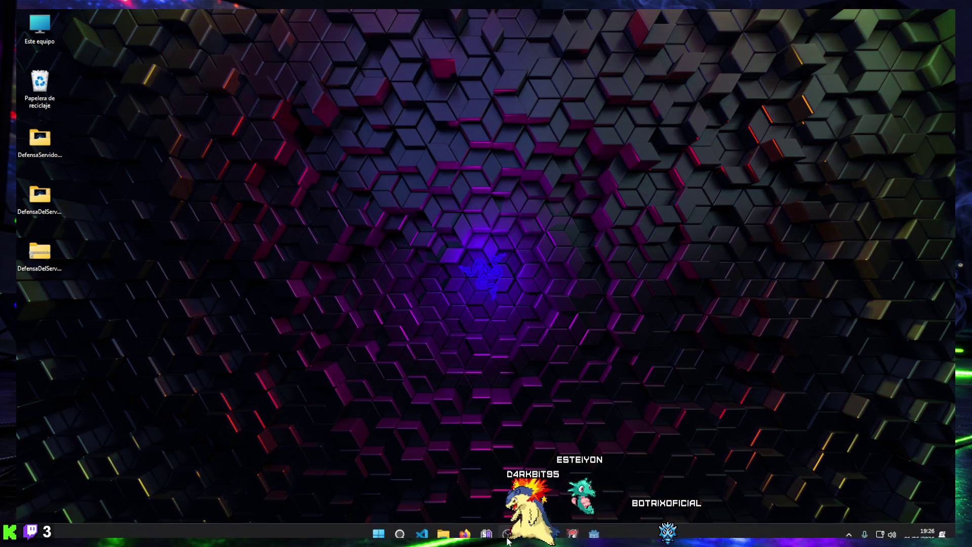
left_click(572, 526)
left_click(481, 438)
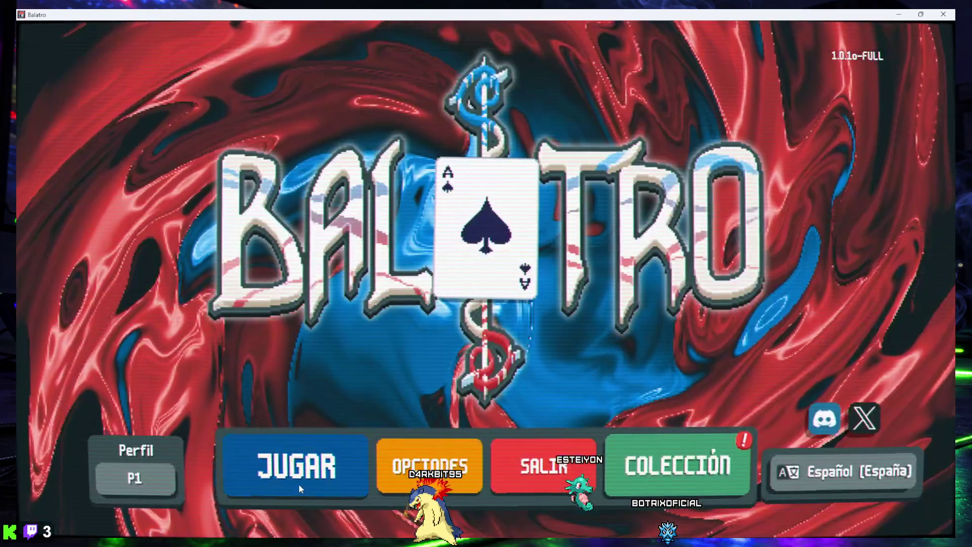
left_click(551, 478)
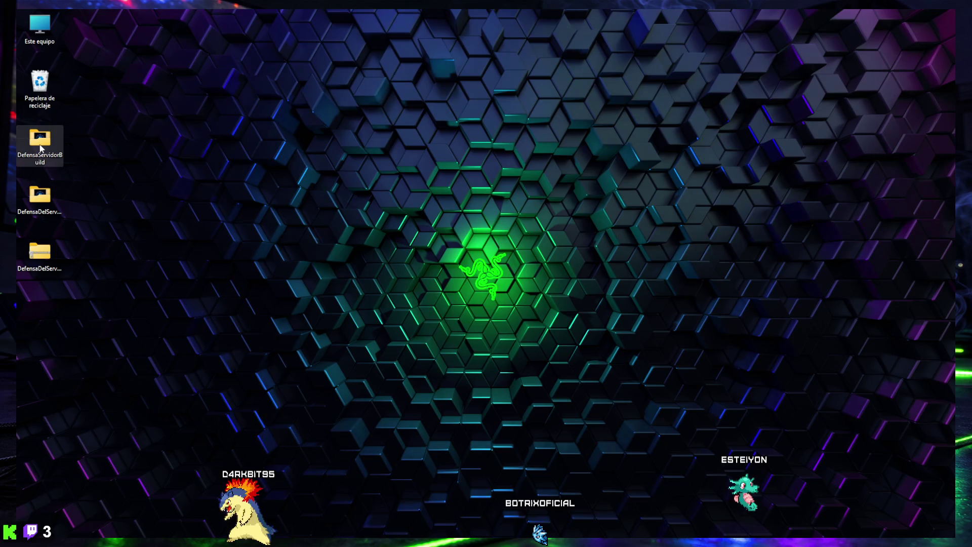
Recycle the old ZIP and compress DefensaDelServidorBuild2 into a new ZIP with the default name
left_click_drag(39, 249, 39, 81)
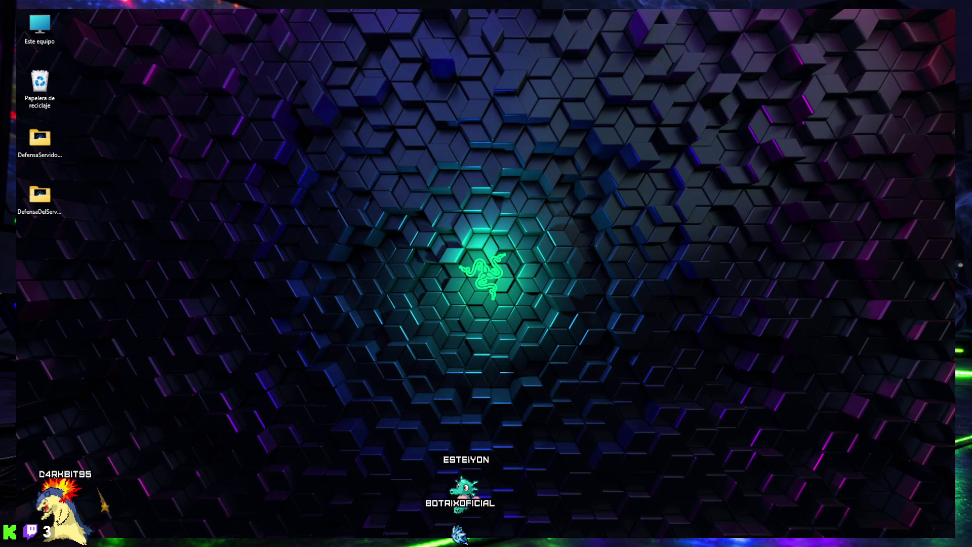
right_click(39, 201)
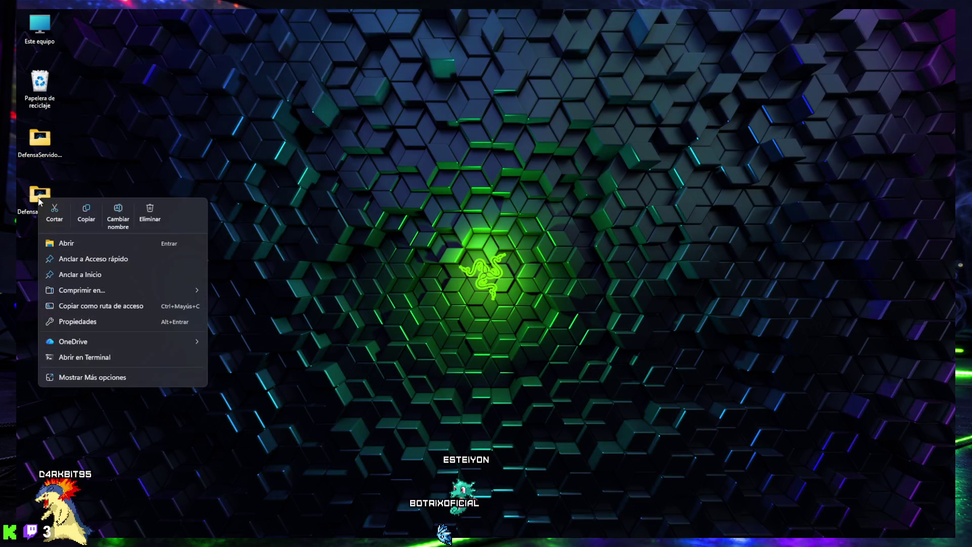
key("Escape")
right_click(44, 202)
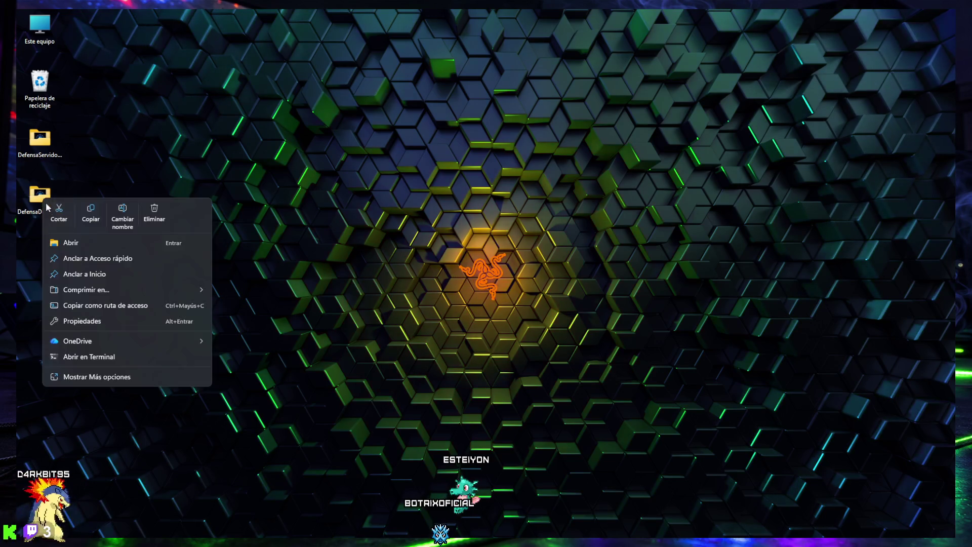
mouse_move(191, 289)
left_click(234, 291)
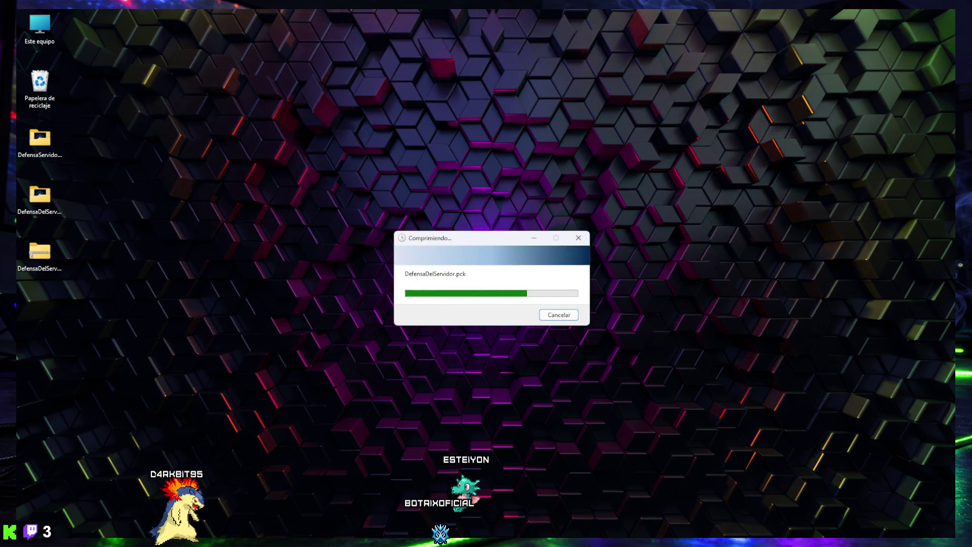
key("Return")
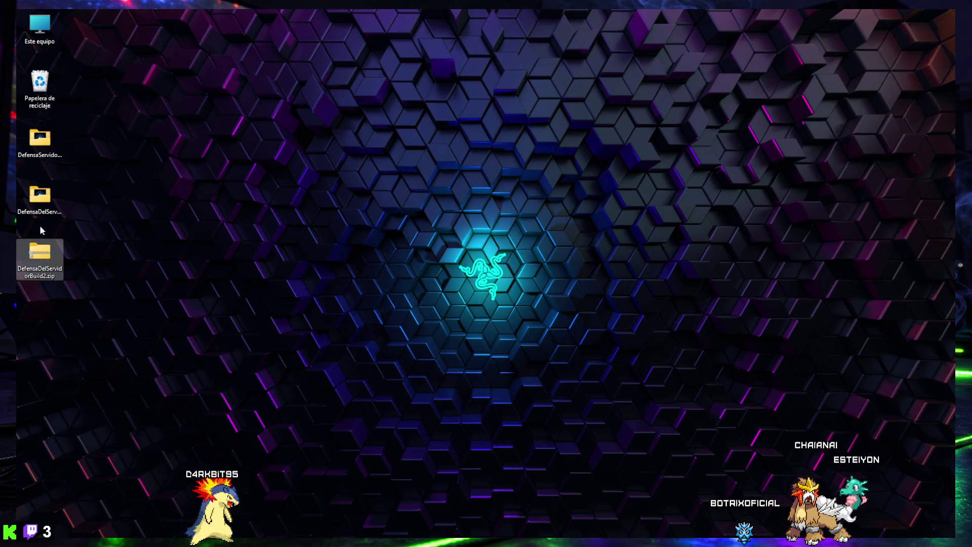
left_click_drag(40, 253, 37, 84)
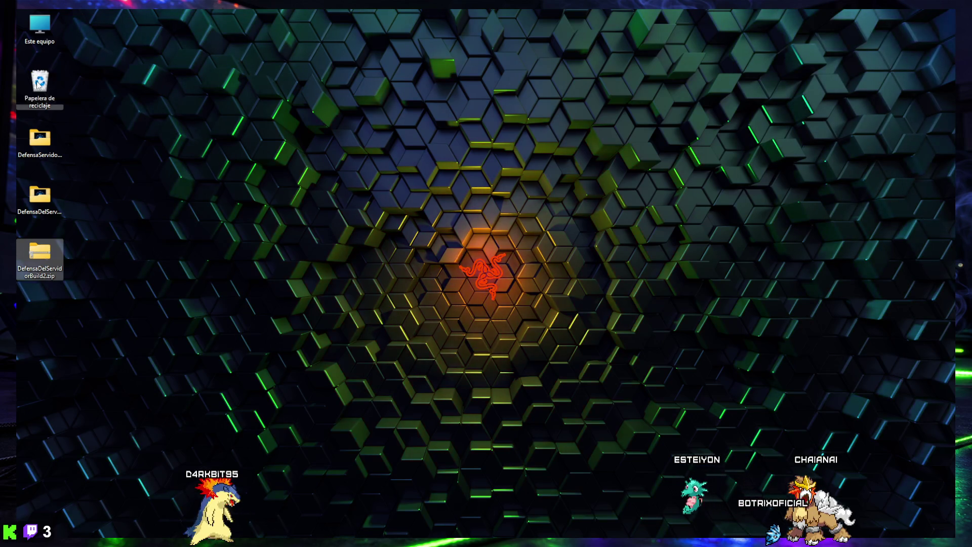
left_click(40, 199)
mouse_move(594, 535)
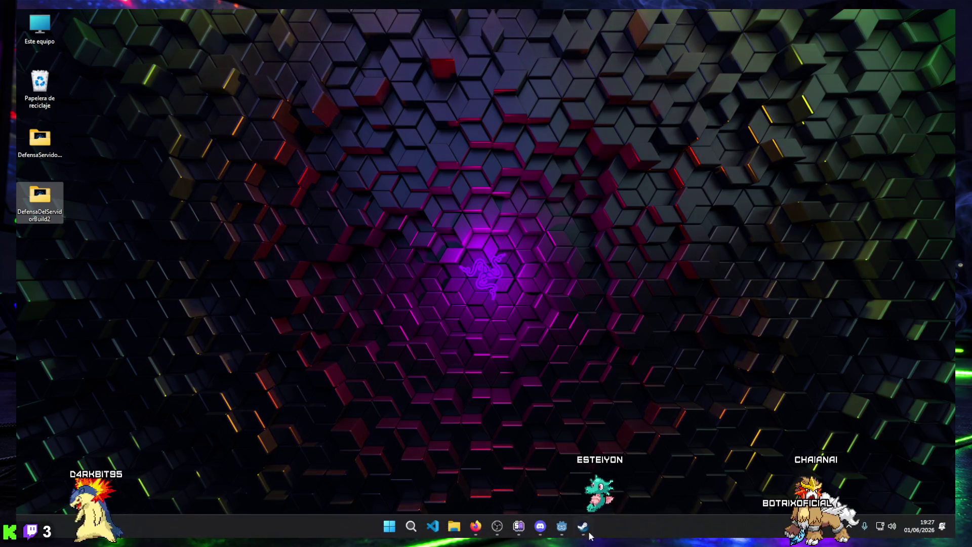
left_click(595, 506)
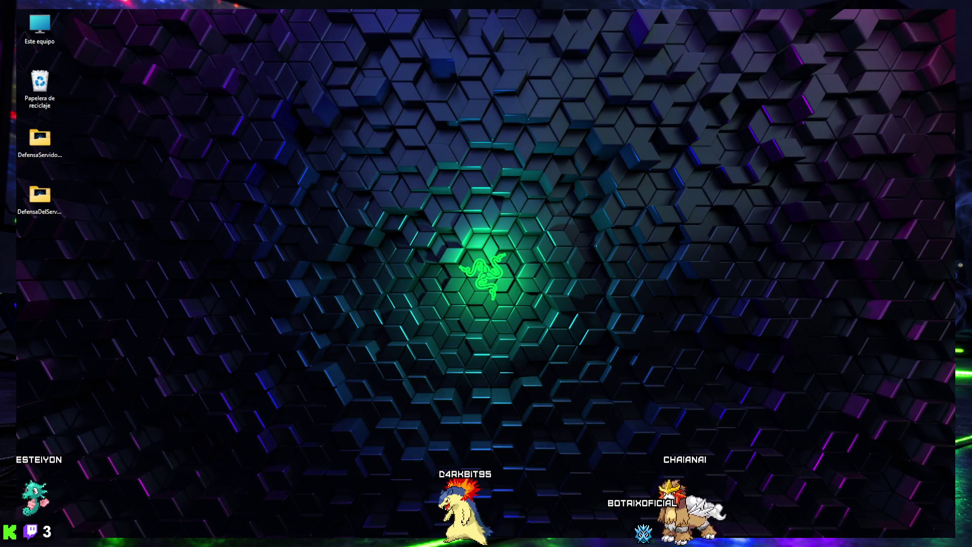
key("alt+Tab")
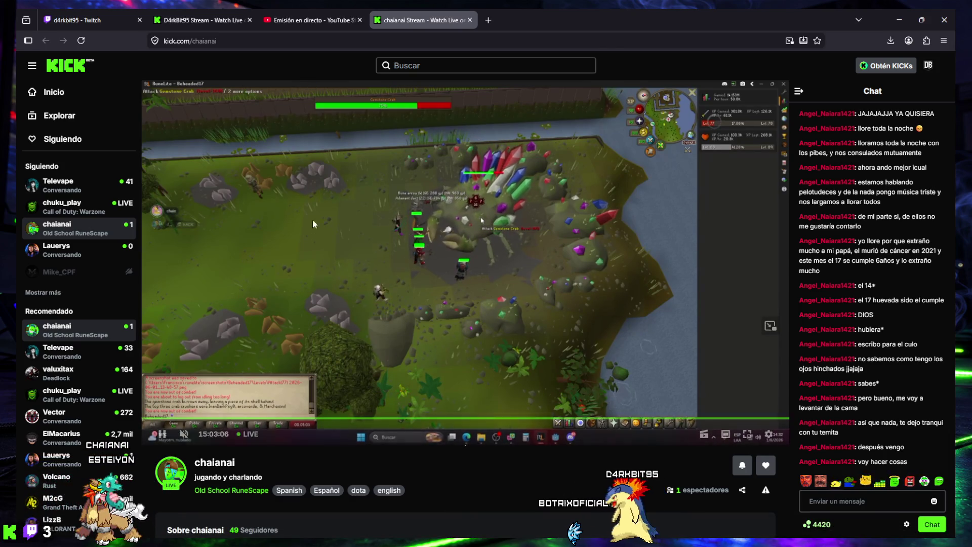
Restore the browser window showing the Kick live stream and its chat
mouse_move(540, 527)
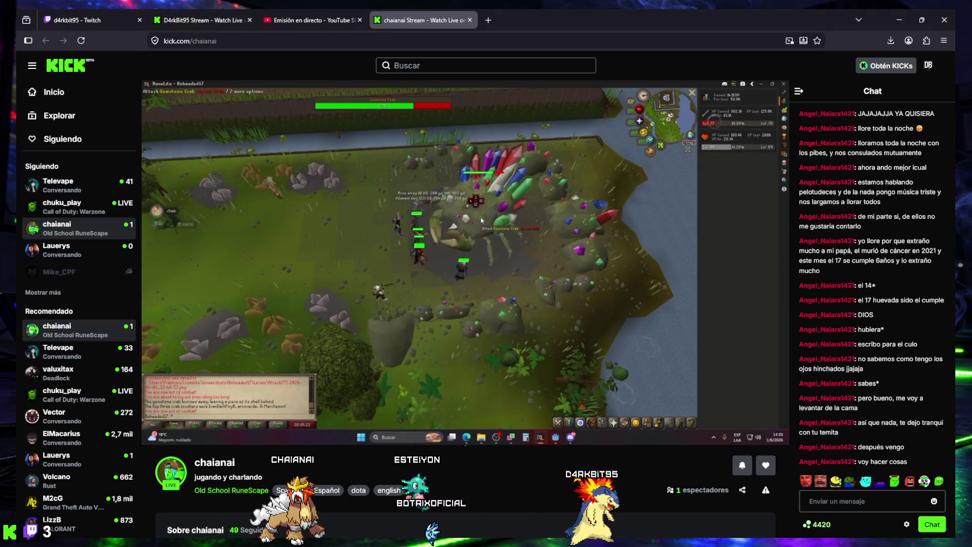
scroll(515, 476, "down", 2)
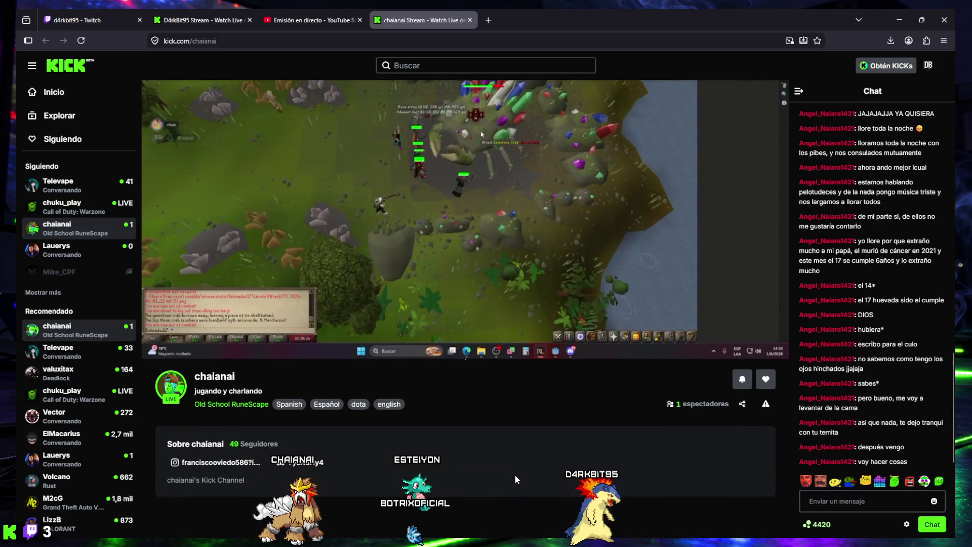
scroll(513, 469, "up", 2)
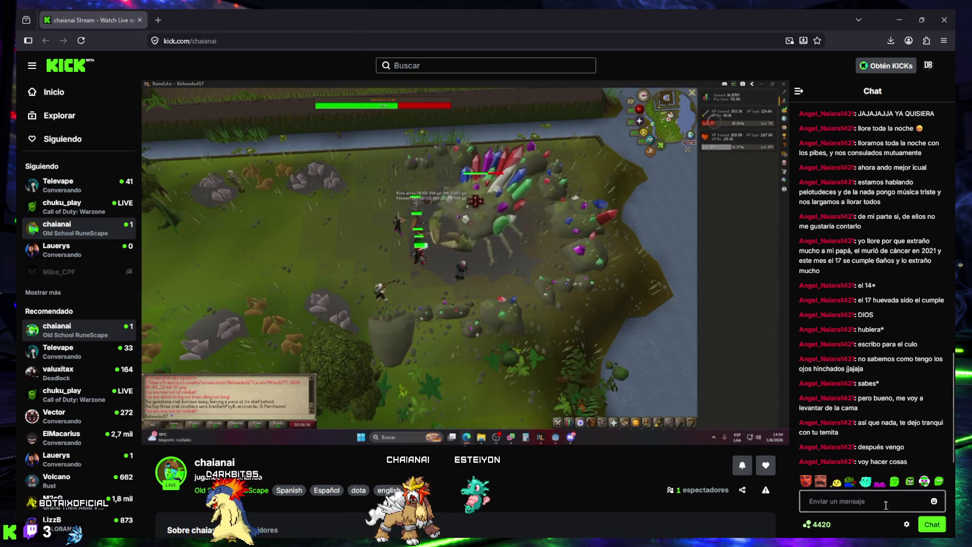
Send a one-word message with another viewer's name in the Old School RuneScape stream chat
left_click(860, 500)
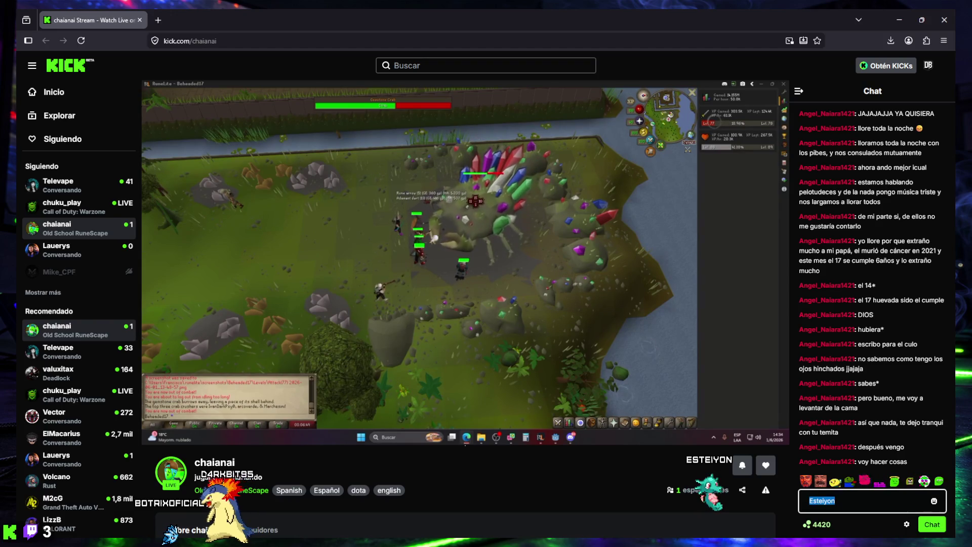
key("Return")
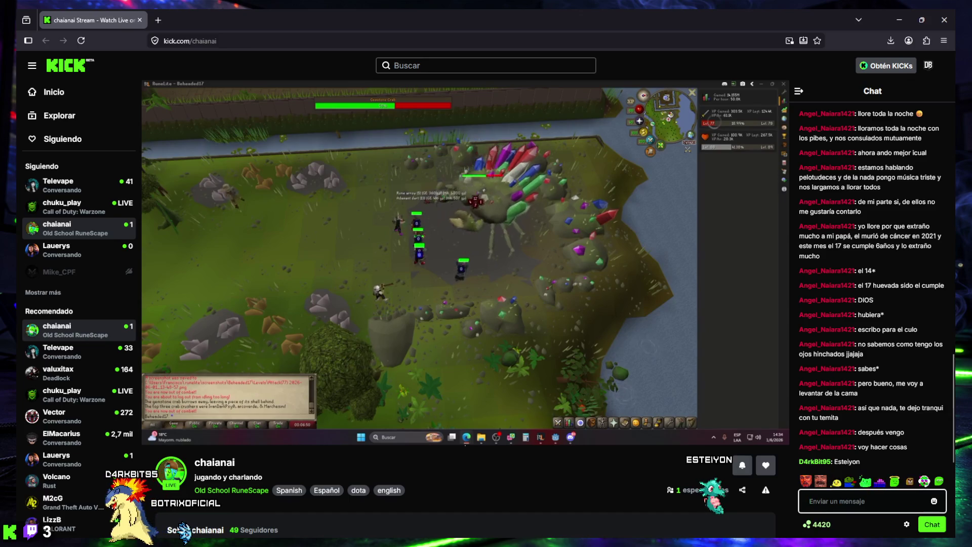